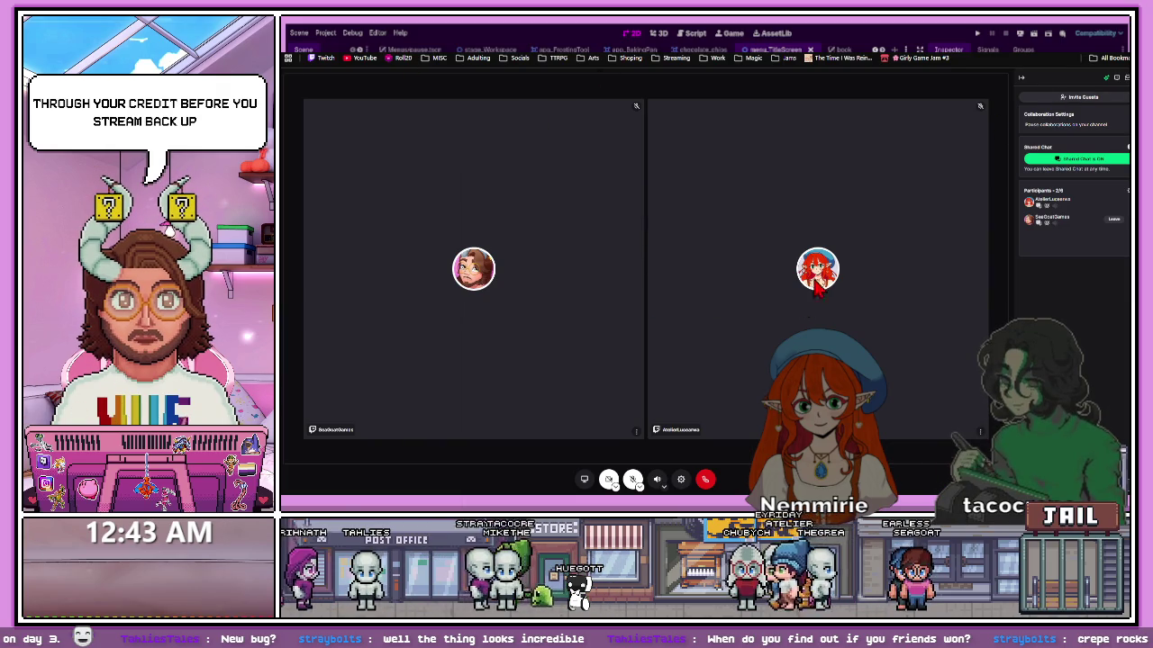
- Load the Twitch homepage from the bookmarks bar, leaving the video call view
click(326, 58)
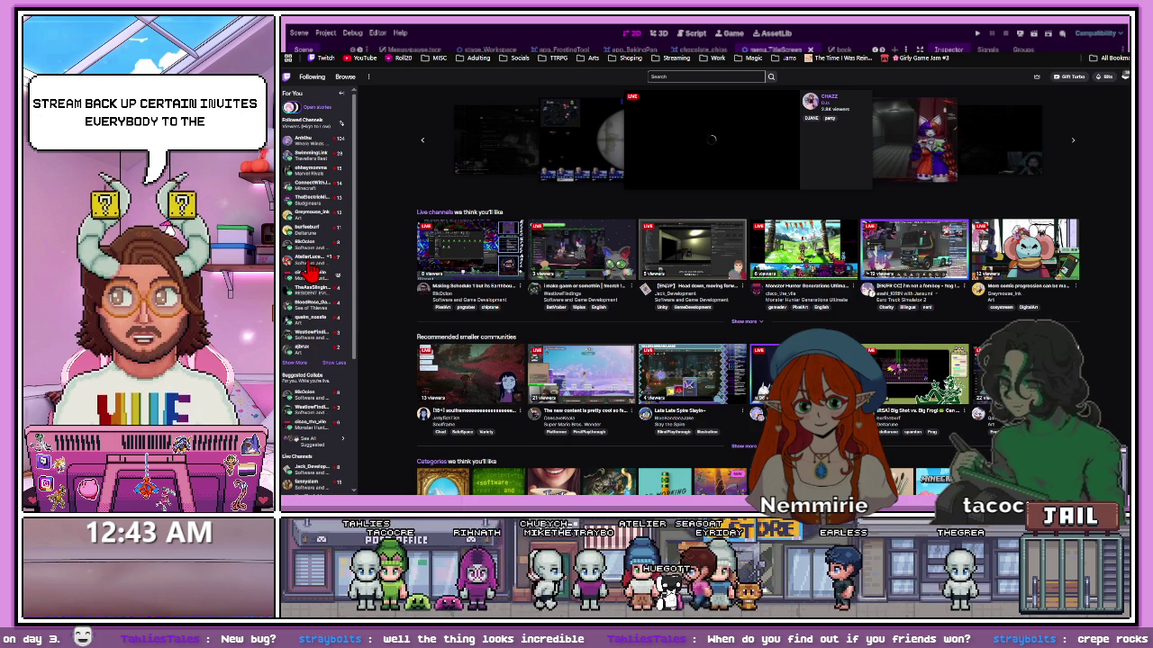
- Open the followed channel's live stream from the left sidebar
click(311, 261)
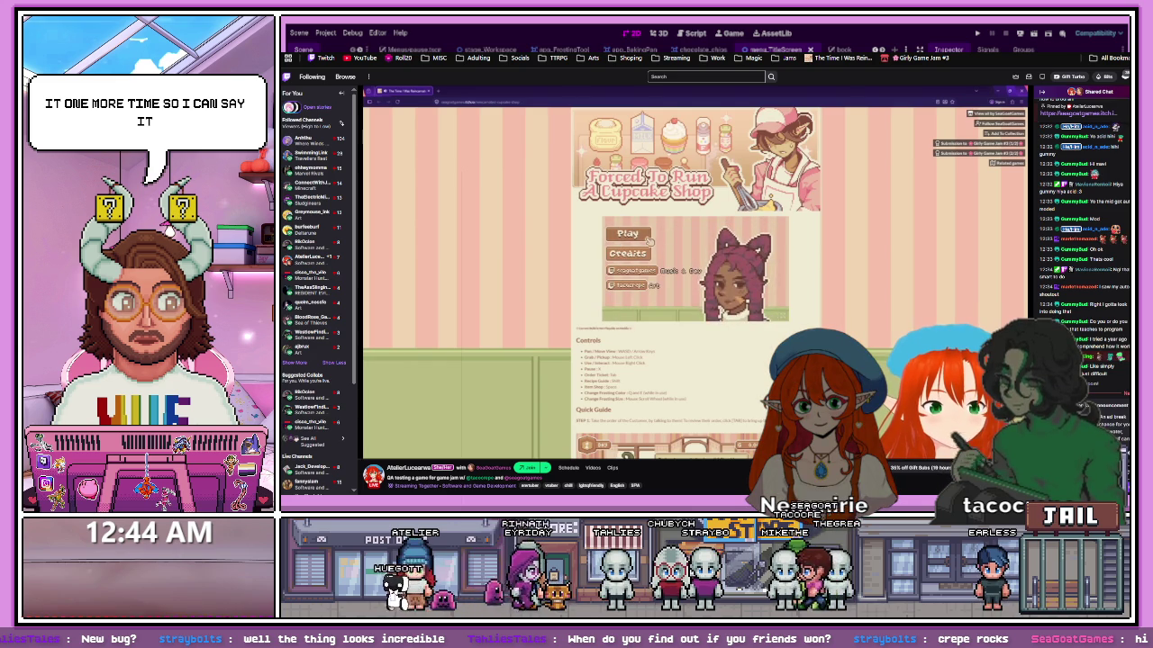
- Start the cupcake game with the tutorial and move using W, A, S and D
click(643, 237)
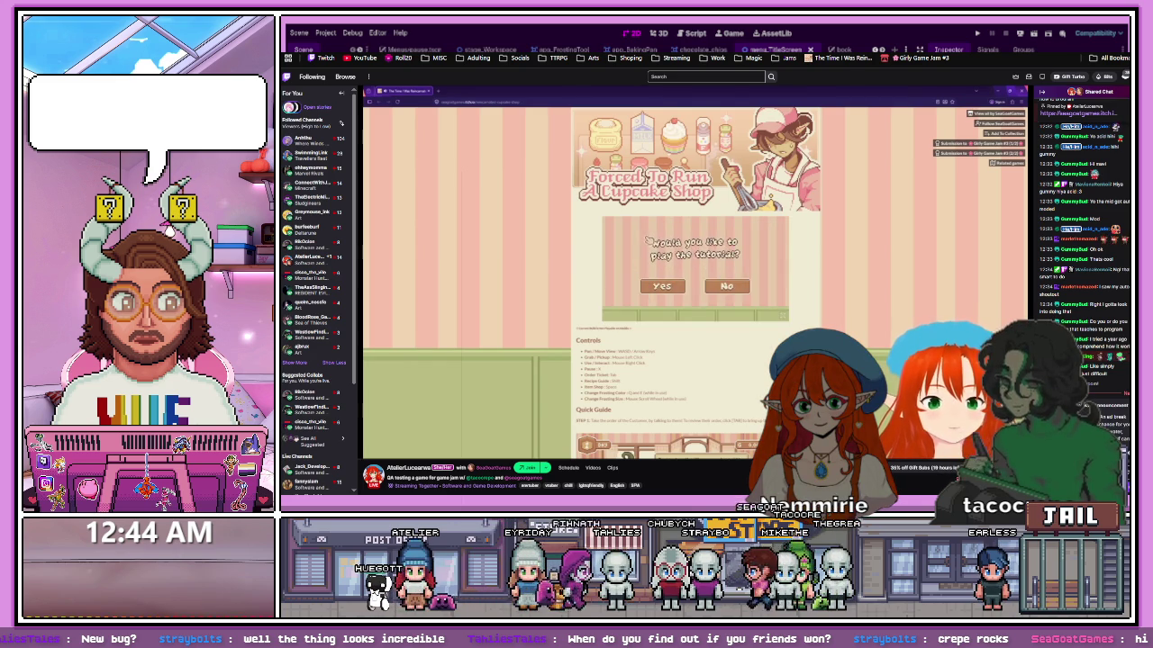
click(668, 287)
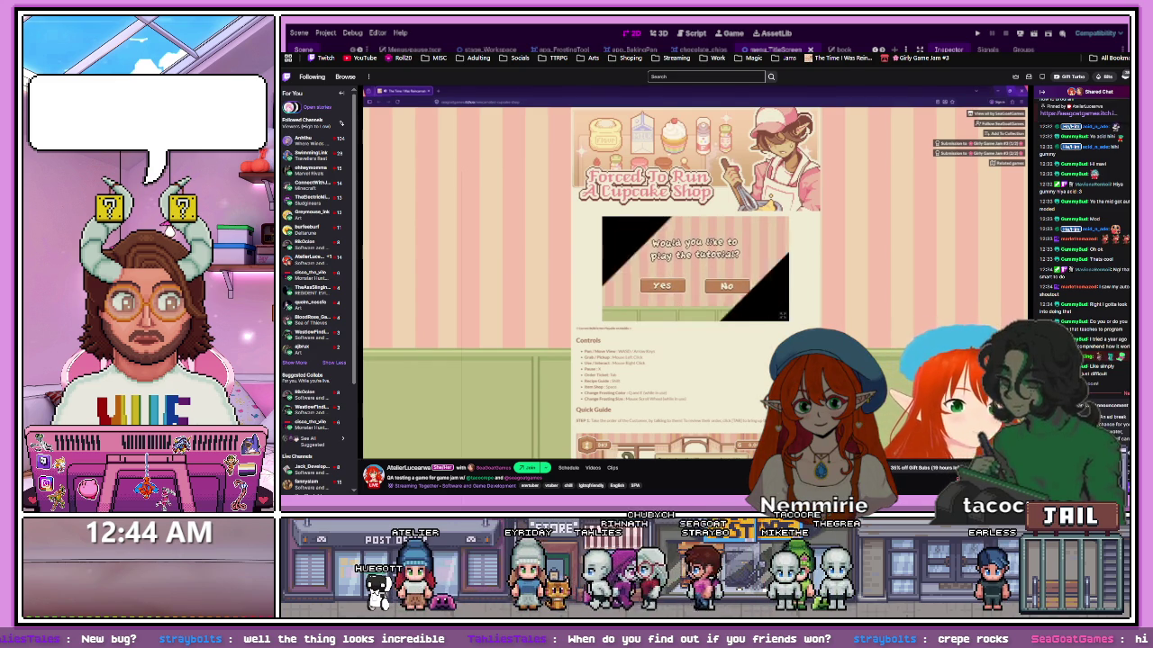
key(w)
key(a)
key(s)
key(d)
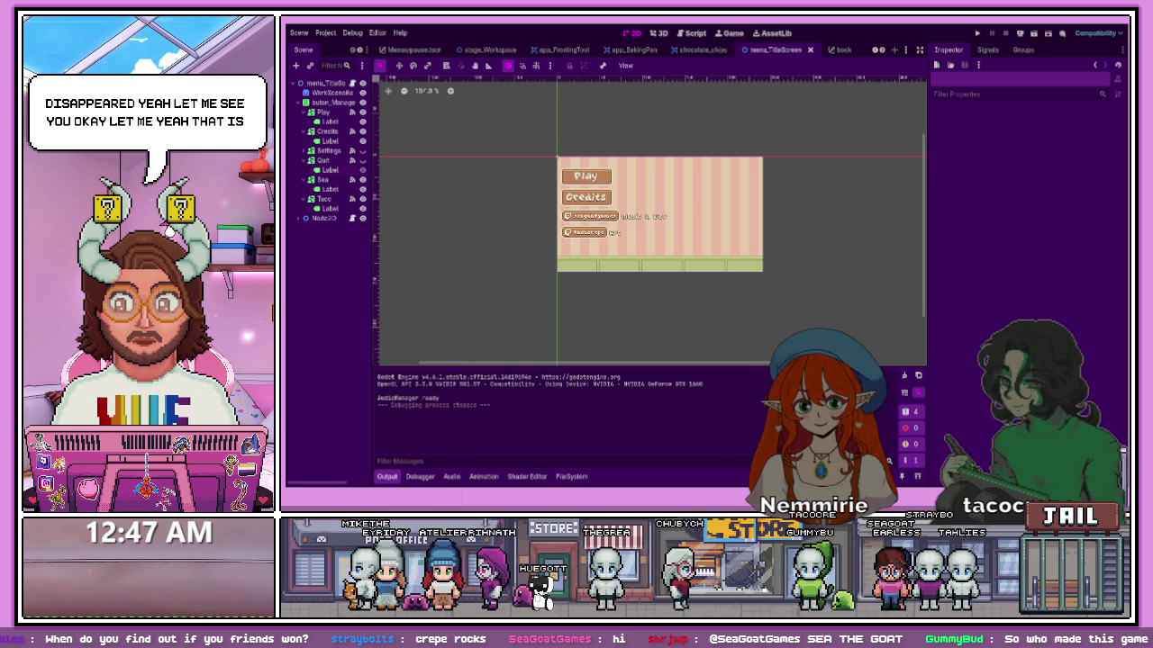
- Return to the streamed Godot editor and deselect the sprite in the menu_TitleScreen scene
key(alt+Tab)
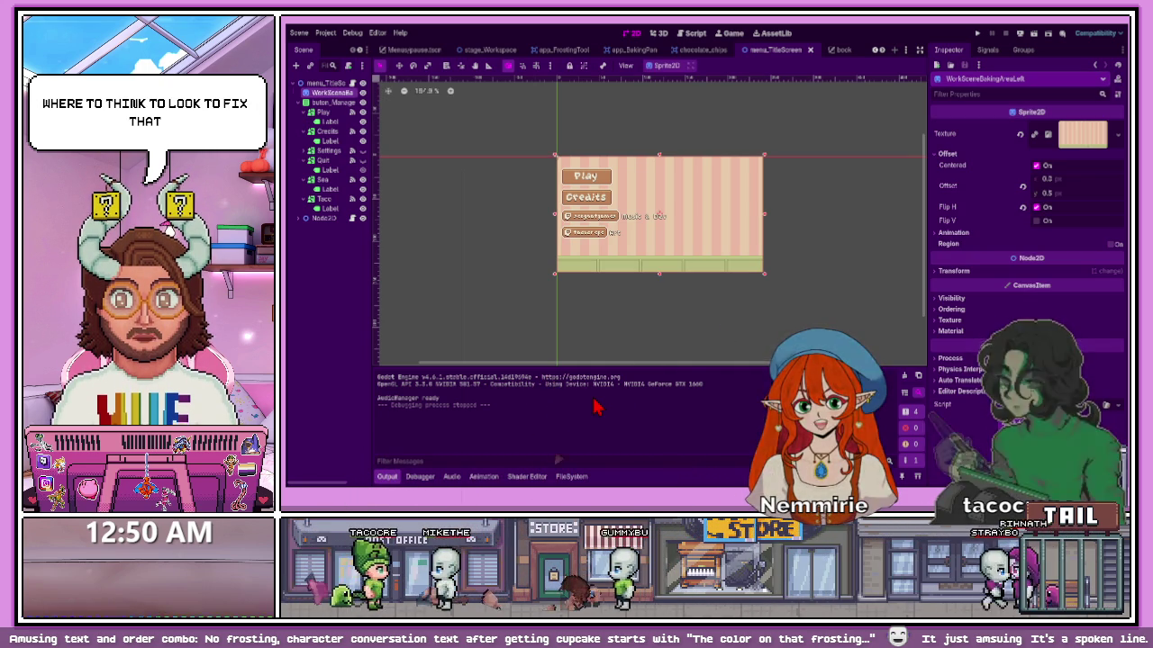
click(666, 325)
- Zoom the 2D view and run the cupcake project locally with F5
scroll(664, 306, down, 5)
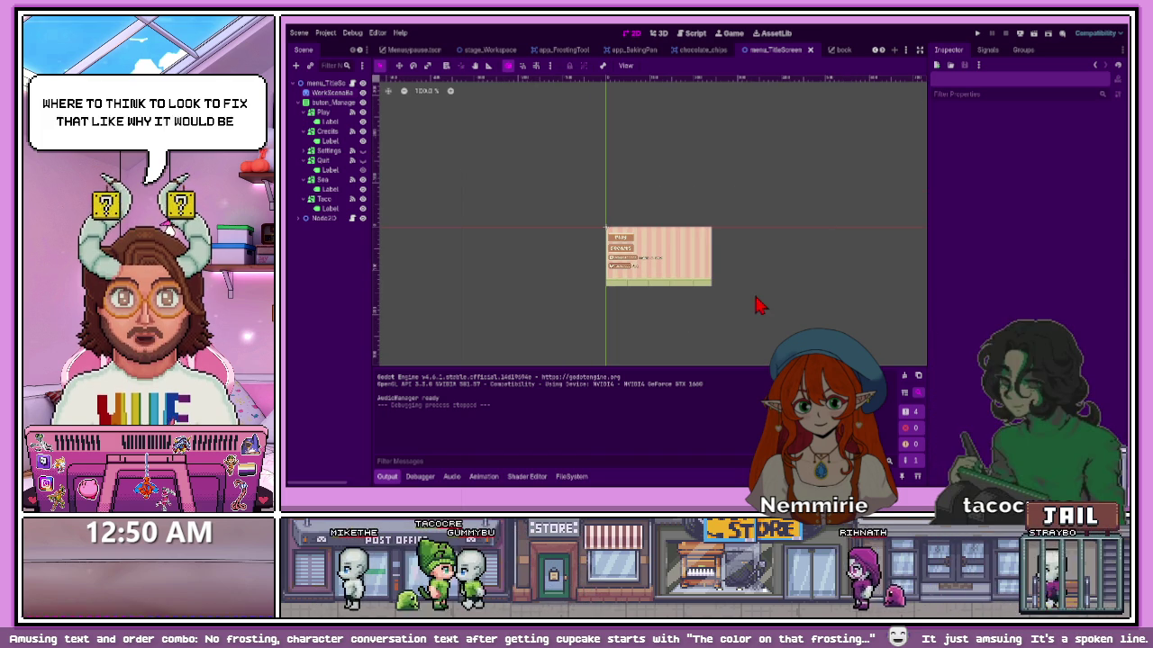
scroll(737, 311, up, 5)
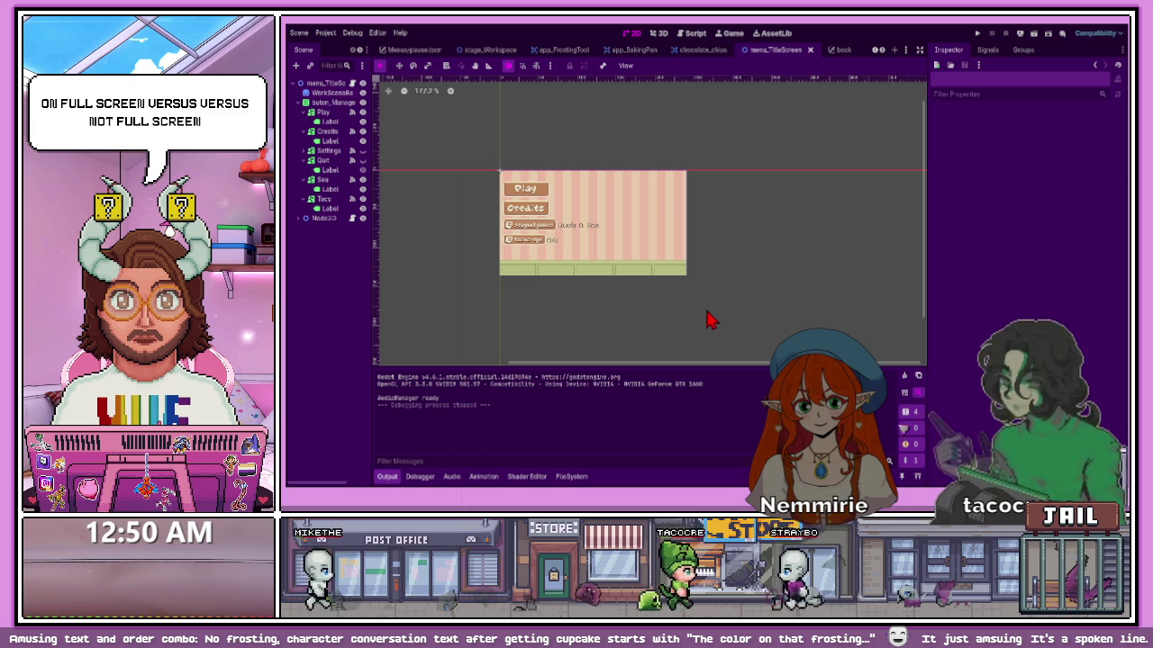
key(F5)
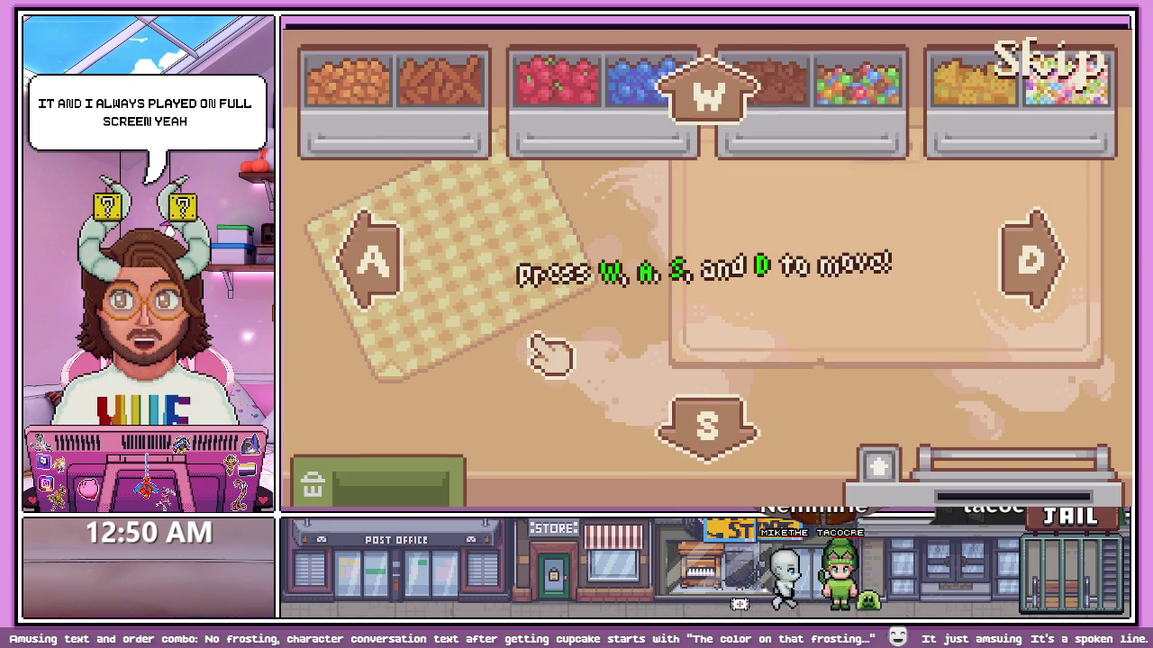
- Pan the kitchen with W, A, S, D to clear the movement step
key(w)
key(a)
key(s)
key(d)
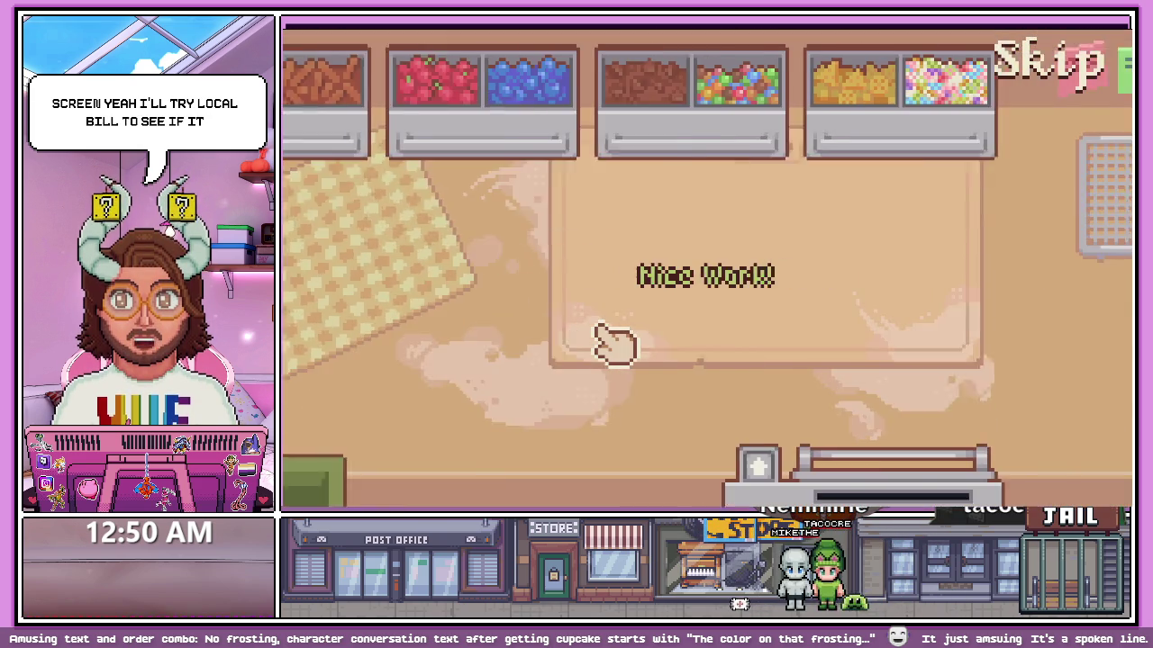
key(a)
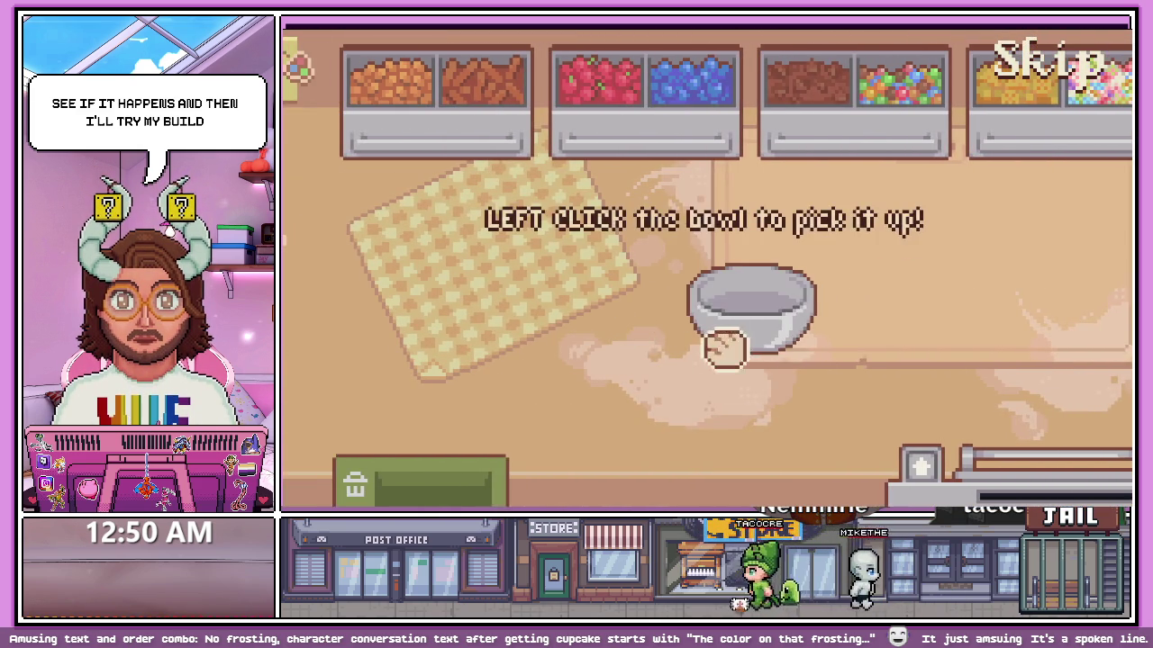
- Set the mixing bowl on the board and place butter from the tub
click(713, 335)
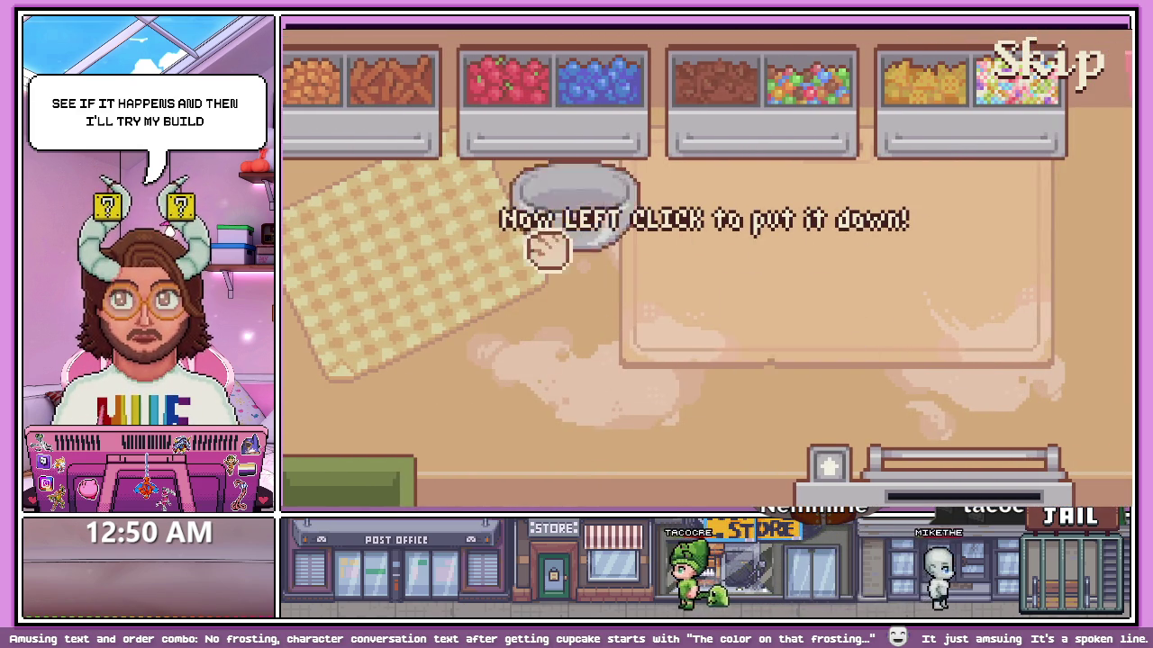
click(698, 324)
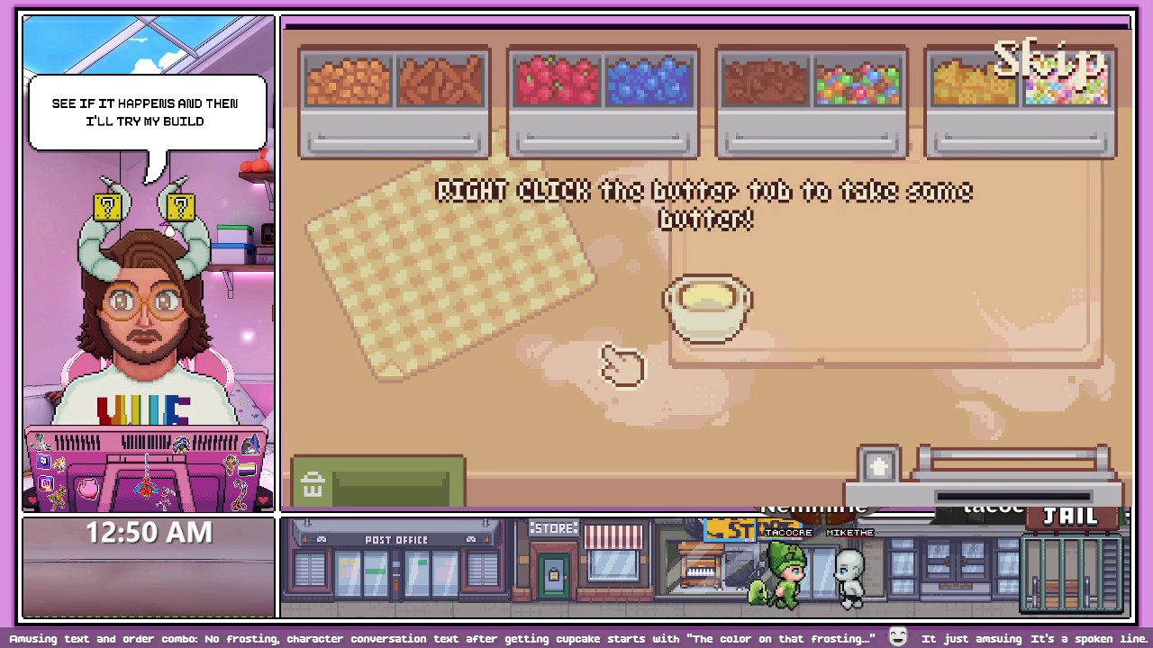
right_click(707, 317)
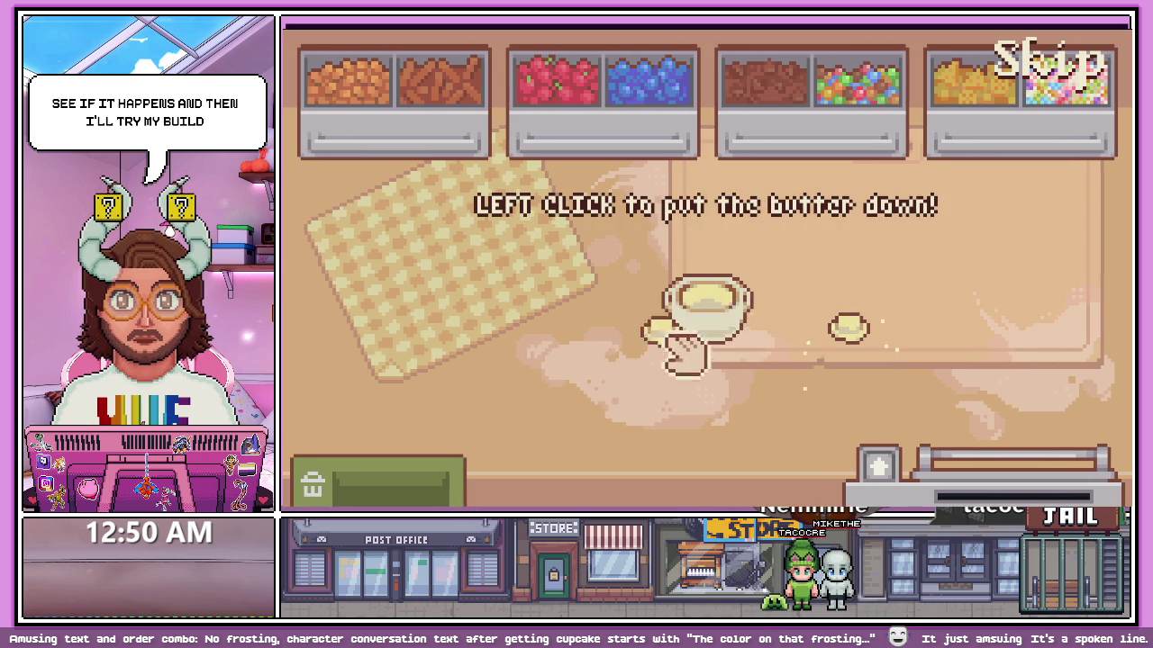
right_click(706, 315)
click(712, 320)
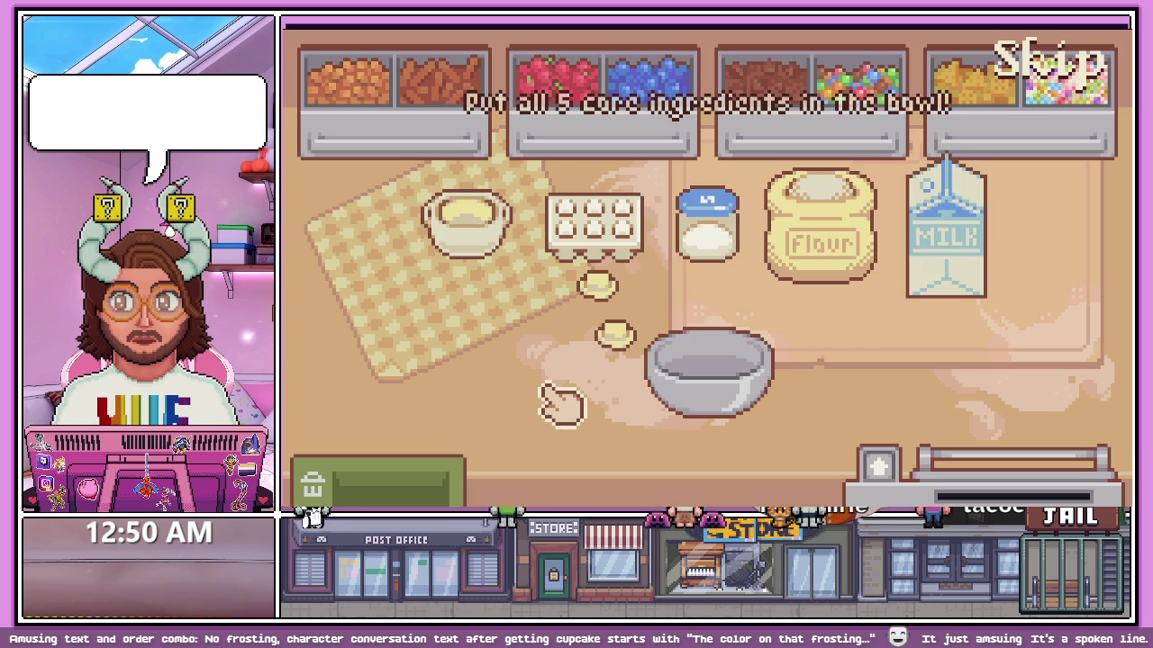
- Add butter, a cracked egg, sugar, flour and milk to the bowl, then scoop vanilla
drag(630, 342, 694, 360)
mouse_move(594, 220)
mouse_down()
mouse_move(702, 327)
mouse_move(720, 382)
mouse_move(453, 474)
mouse_up()
right_click(721, 382)
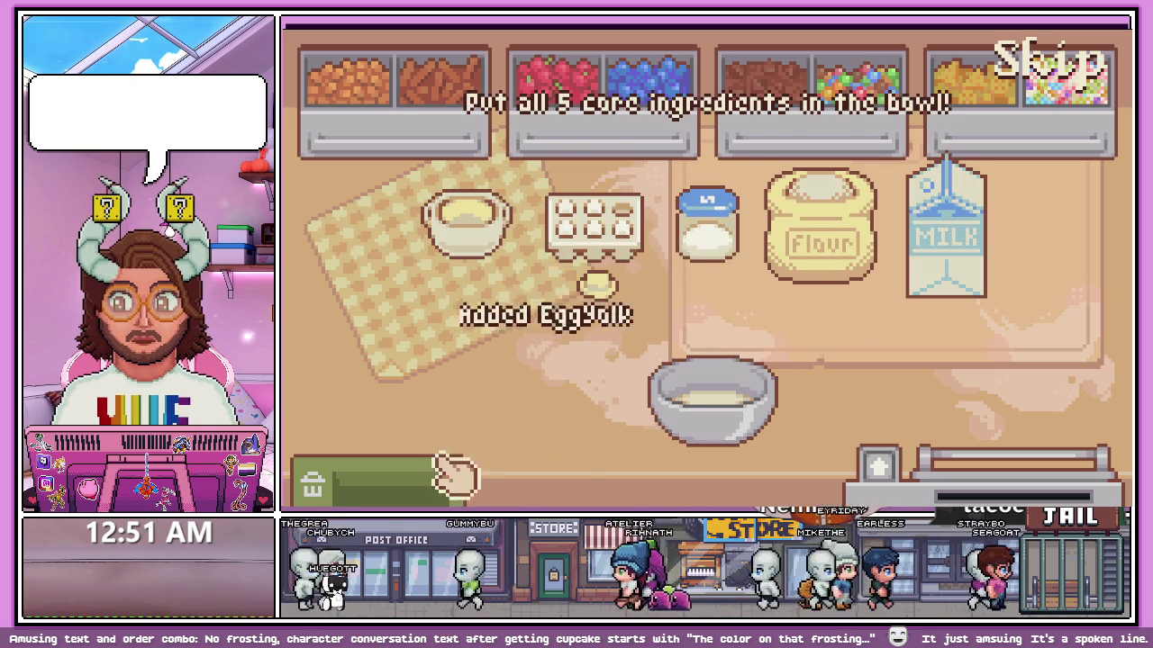
drag(720, 244, 741, 424)
drag(801, 352, 720, 378)
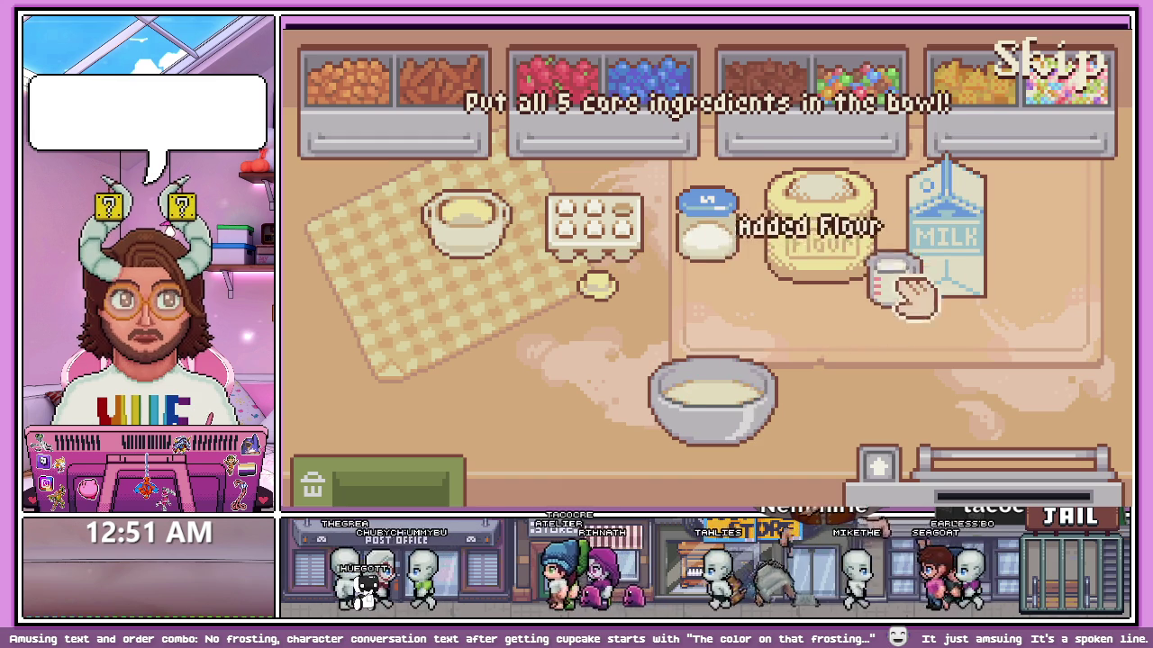
drag(900, 288, 712, 378)
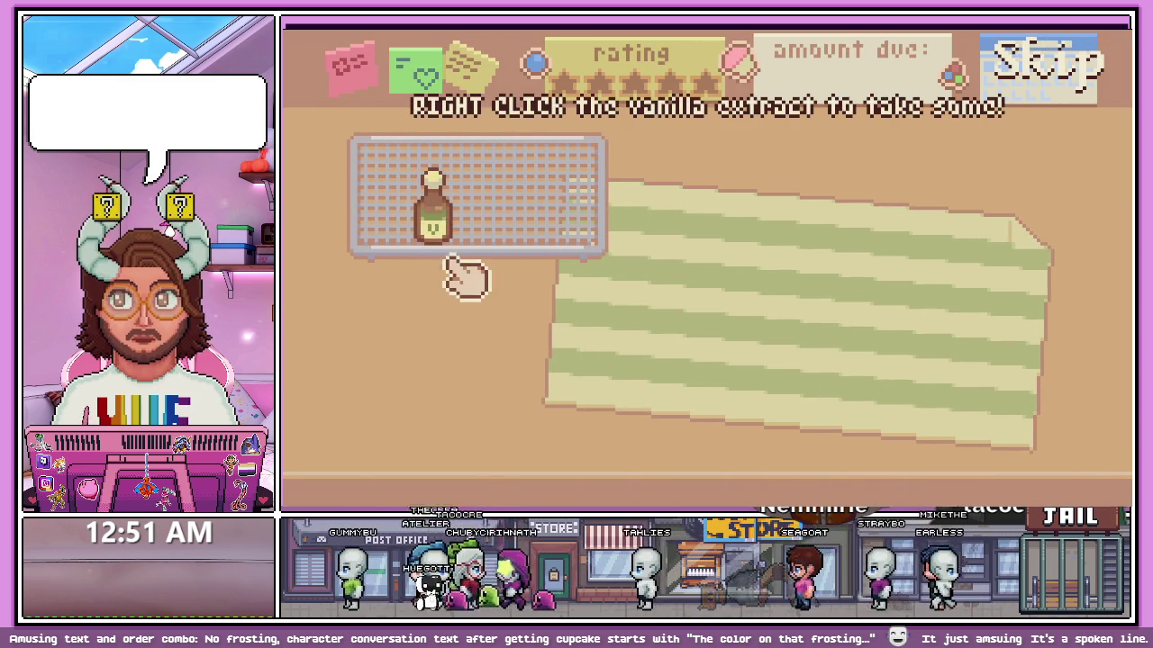
right_click(434, 216)
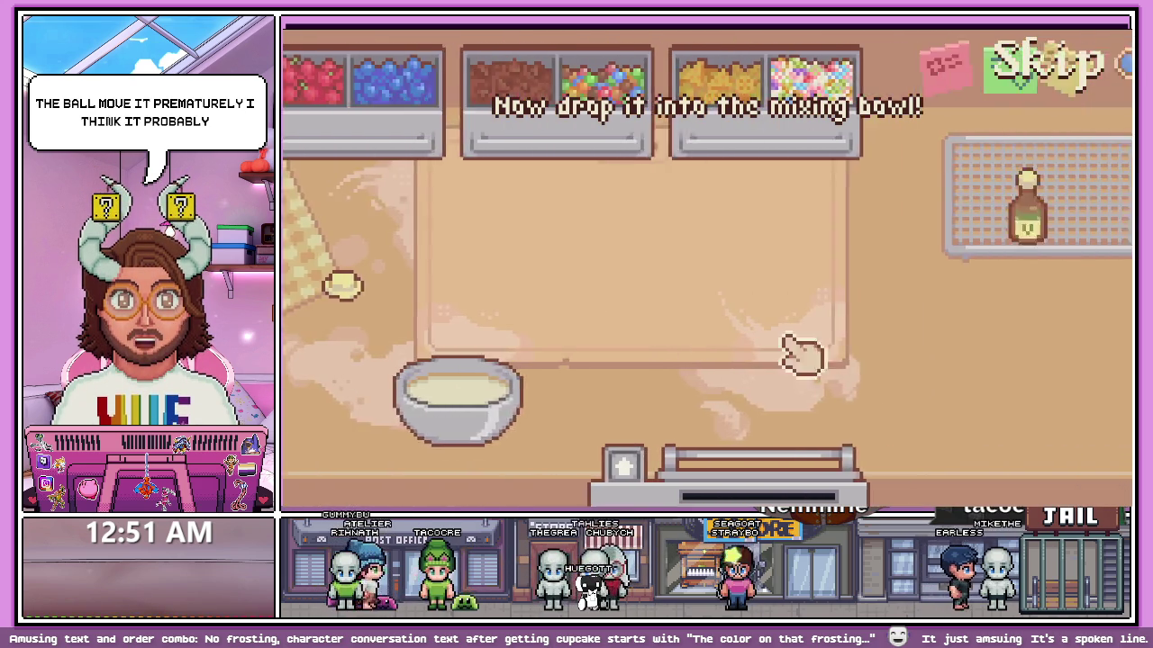
- Drop the vanilla in, mix the batter on the mixer, and remove the finished bowl
mouse_move(909, 316)
mouse_down()
mouse_move(597, 360)
mouse_move(607, 399)
mouse_up()
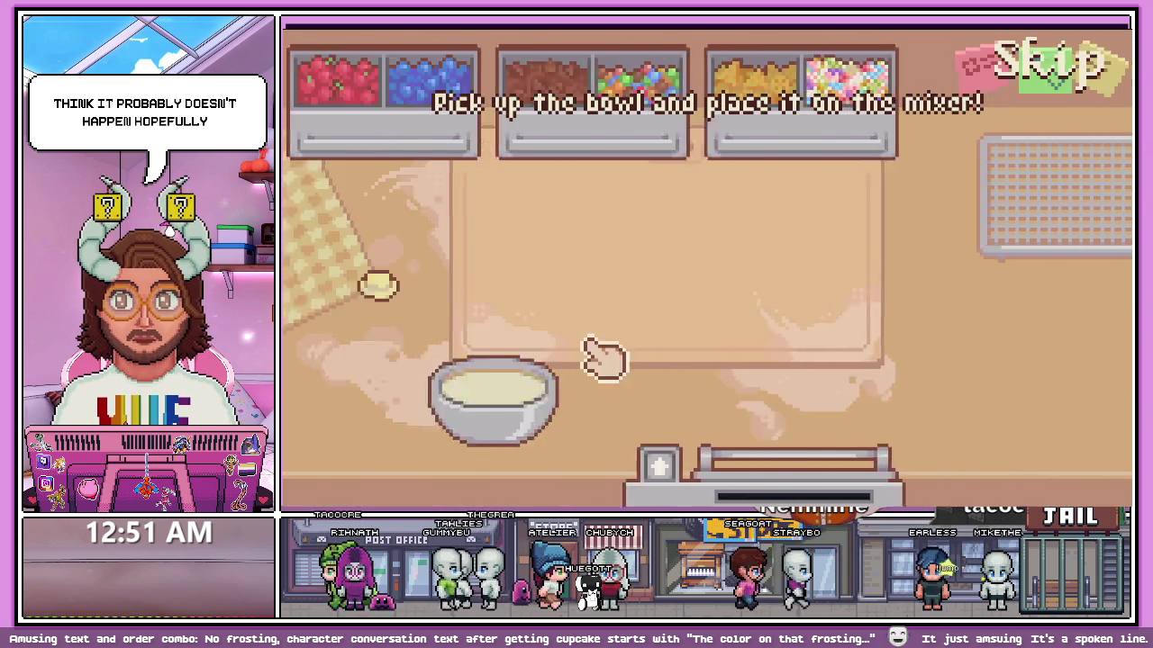
mouse_move(541, 396)
mouse_down()
mouse_move(714, 383)
mouse_move(823, 270)
mouse_up()
click(917, 172)
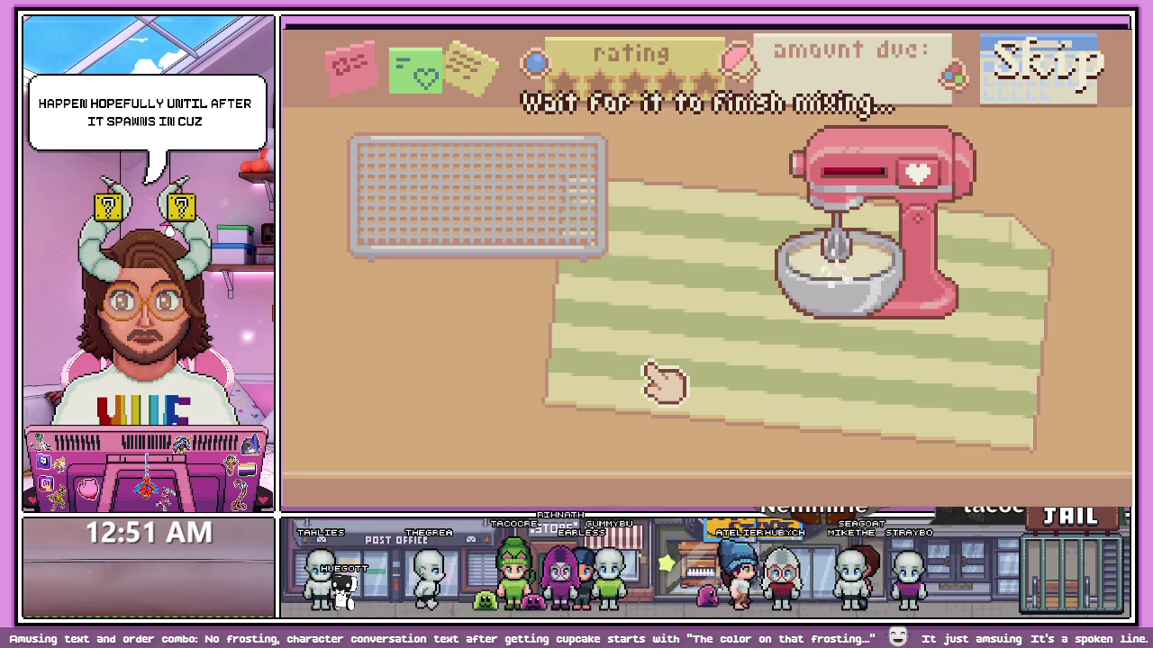
mouse_move(818, 418)
mouse_down()
mouse_move(621, 391)
mouse_move(644, 389)
mouse_up()
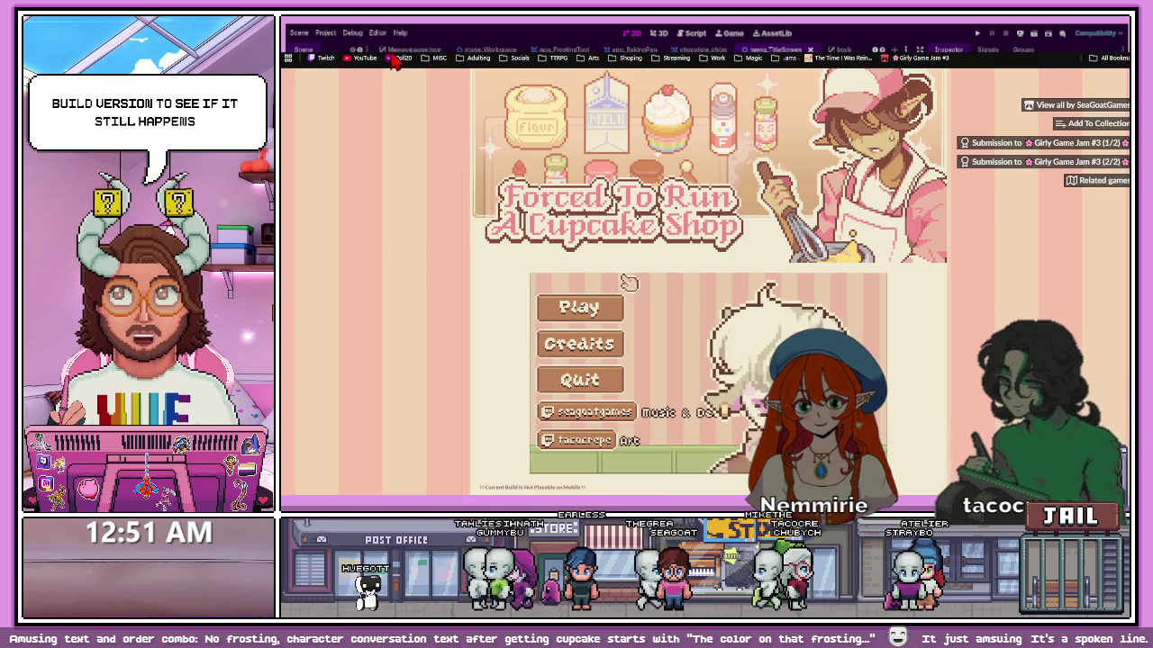
- Start a new game with the tutorial and move around using W, A, S, D
click(584, 306)
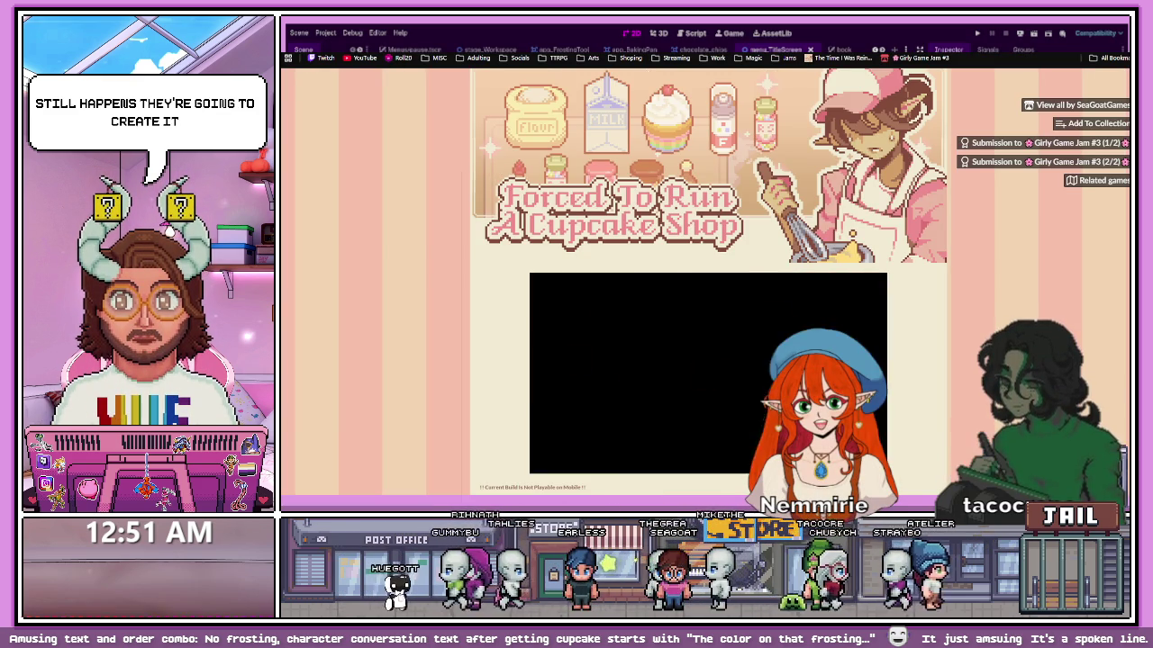
scroll(698, 268, down, 1)
click(667, 346)
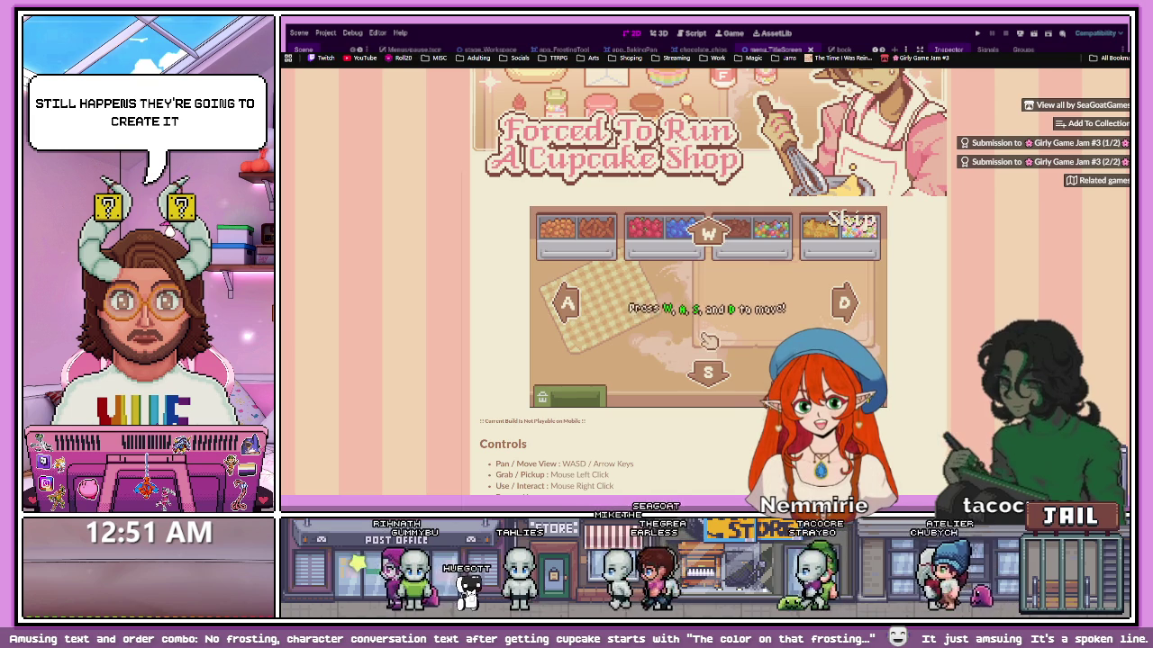
key(w)
key(a)
key(s)
key(d)
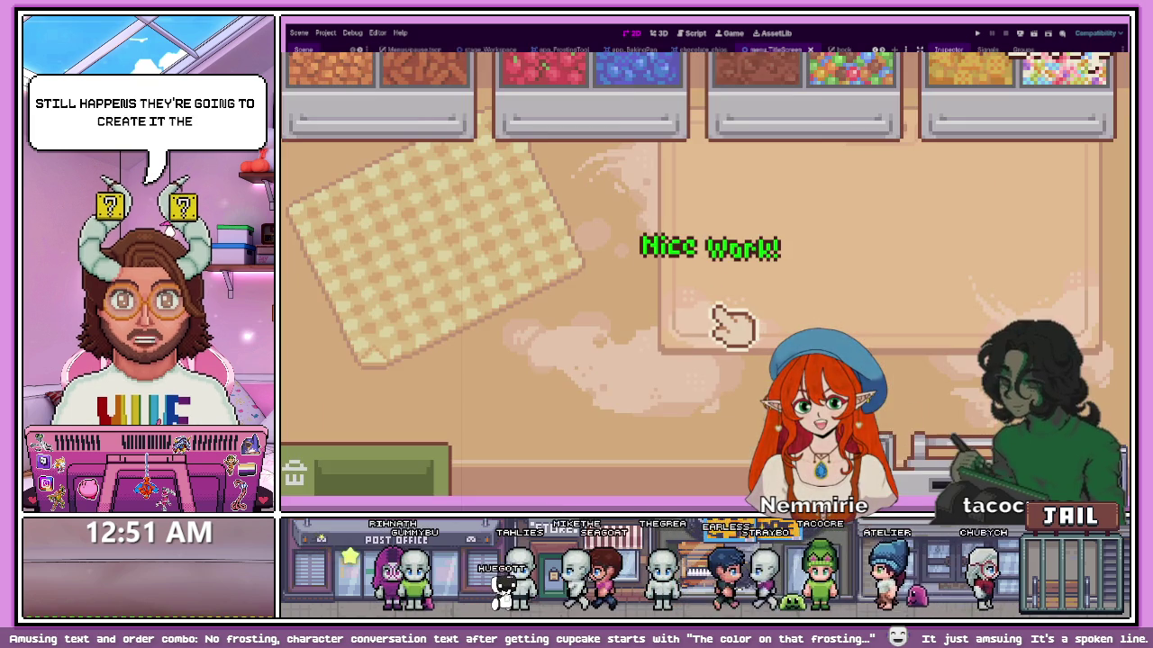
- Place the mixing bowl on the counter and set down a butter pat
click(765, 288)
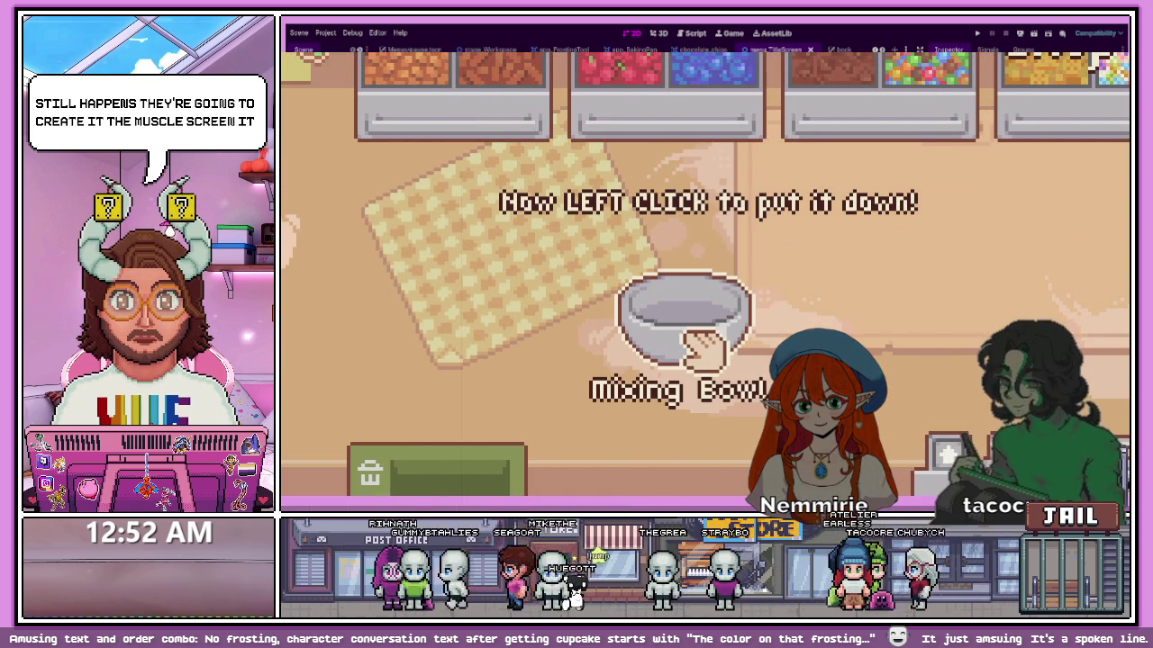
click(684, 340)
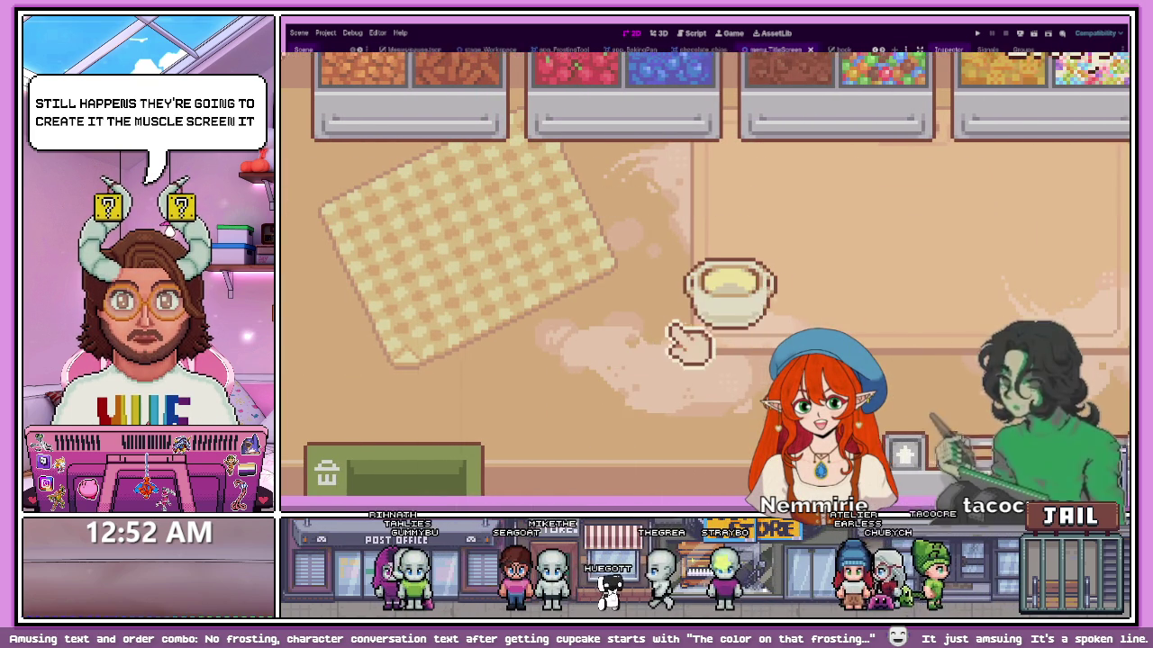
right_click(712, 293)
click(587, 333)
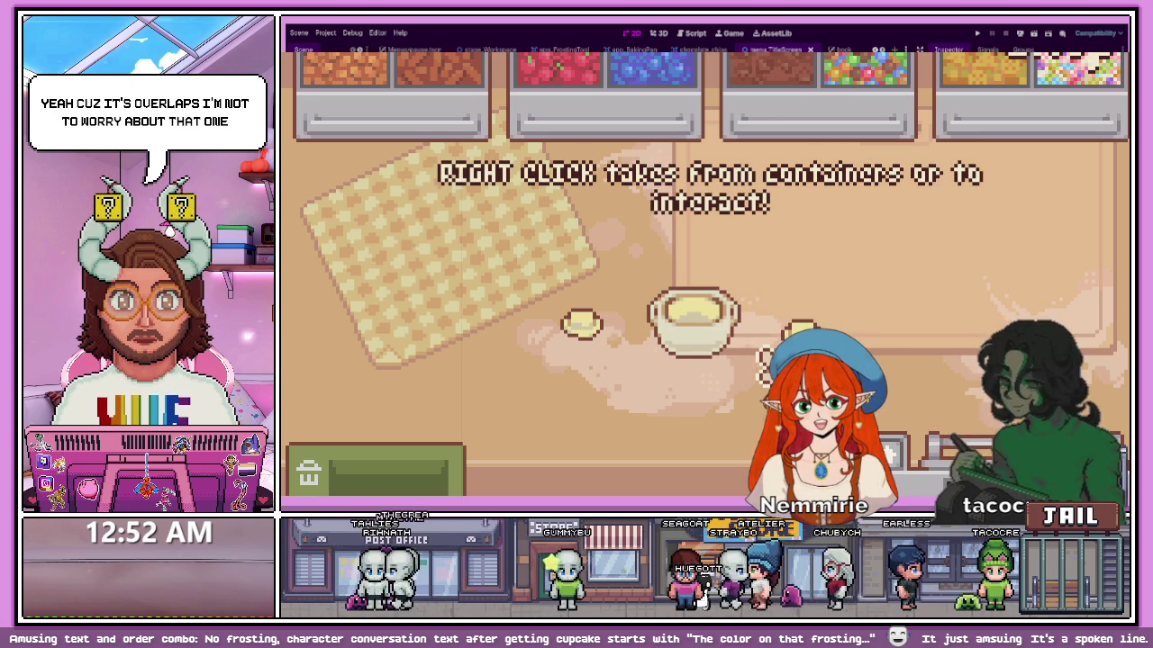
- Add the butter, crack an egg into the bowl, and trash the shells
right_click(761, 355)
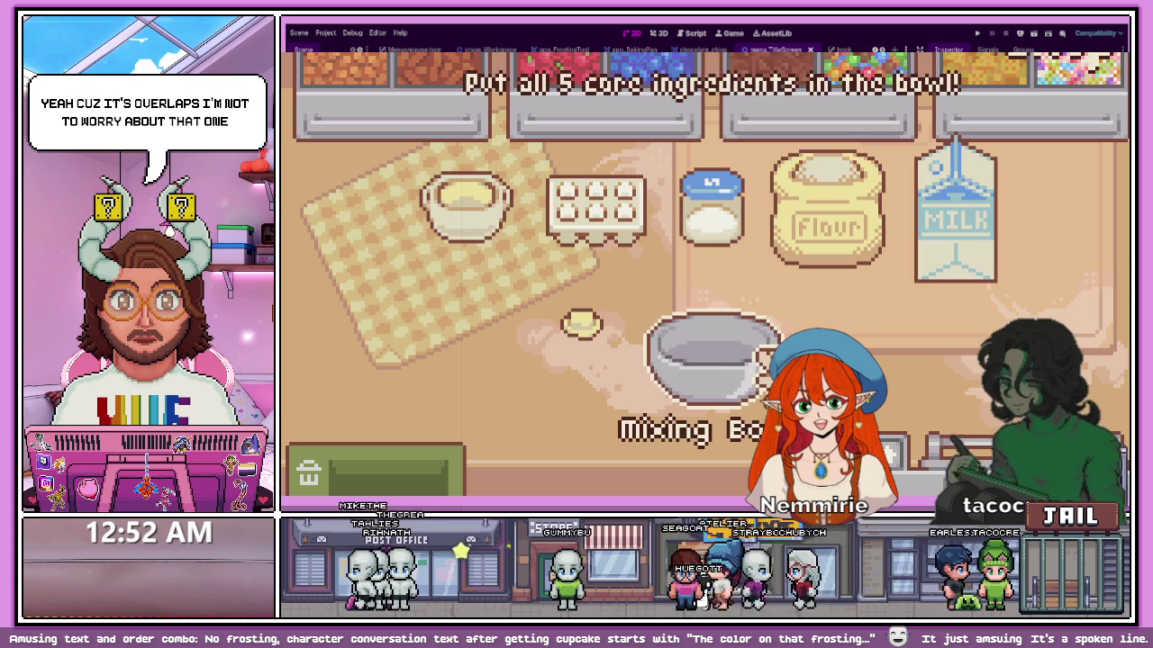
right_click(528, 249)
click(629, 253)
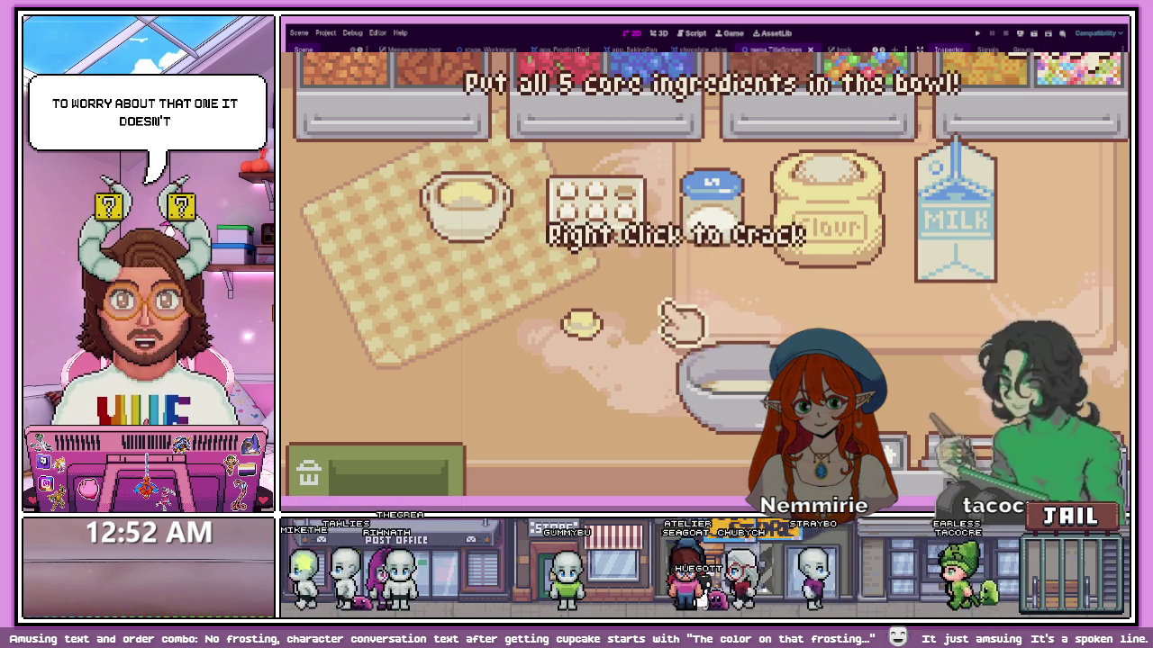
right_click(677, 326)
click(419, 472)
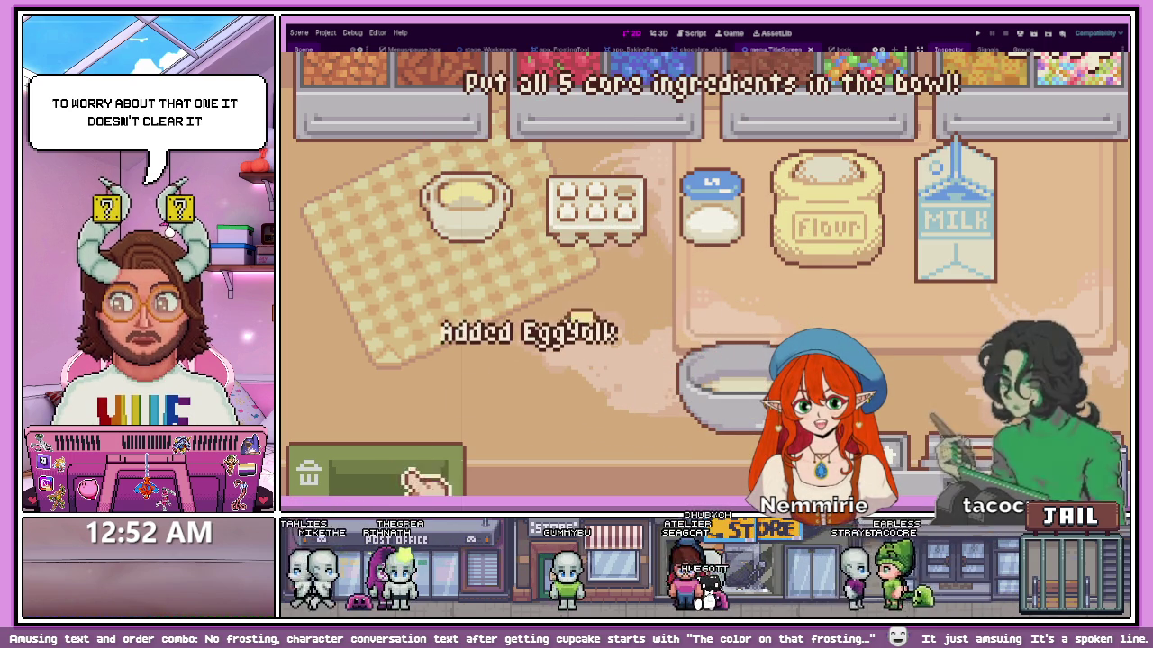
- Add sugar, flour and milk to complete the core ingredients
click(715, 206)
click(749, 396)
click(827, 216)
click(747, 334)
click(955, 216)
click(728, 369)
- Drop vanilla into the bowl, mix the batter, and leave fullscreen
click(727, 369)
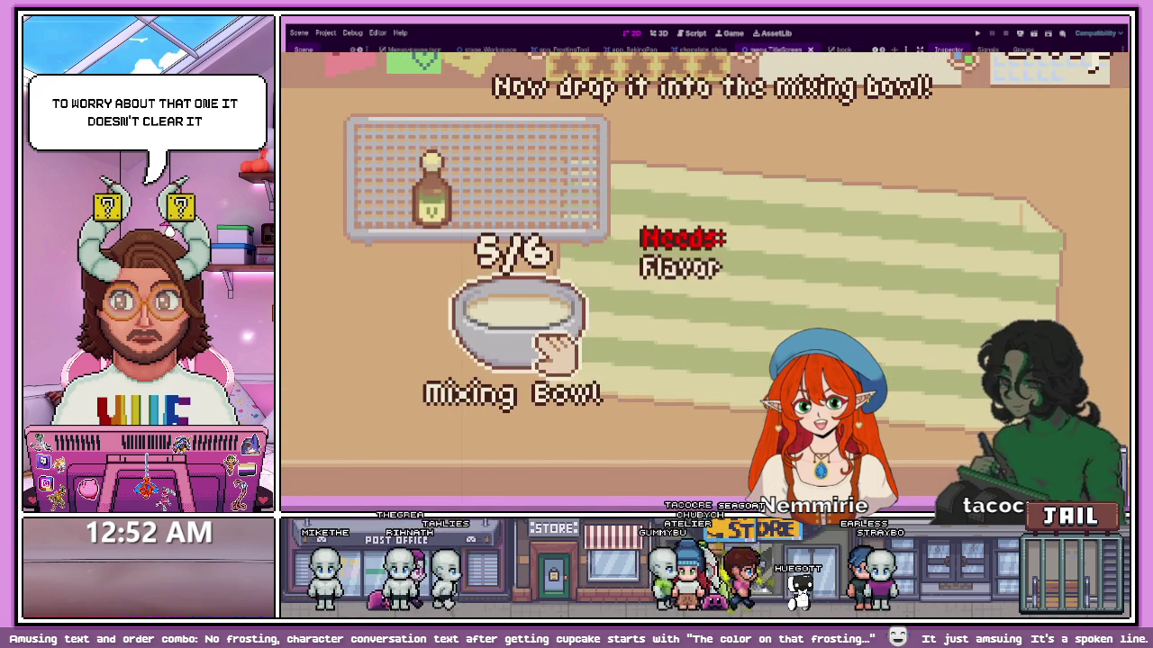
click(438, 236)
click(527, 329)
click(527, 331)
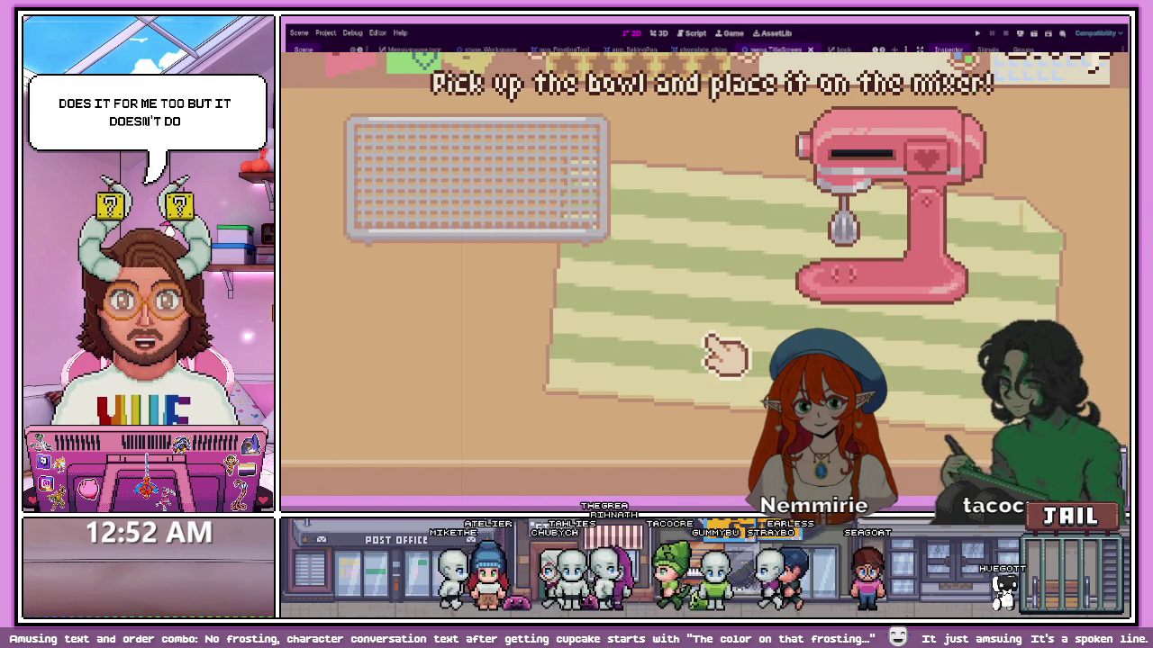
key(Escape)
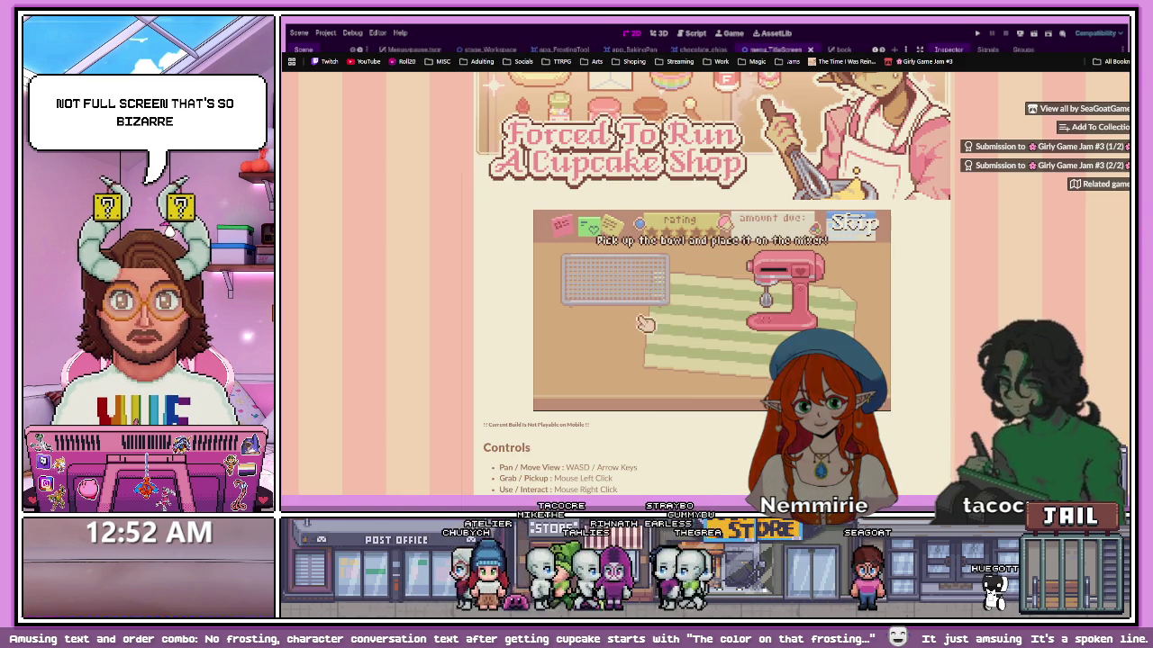
- Pan around the kitchen and drag the mixer onto the cooling rack
key(a)
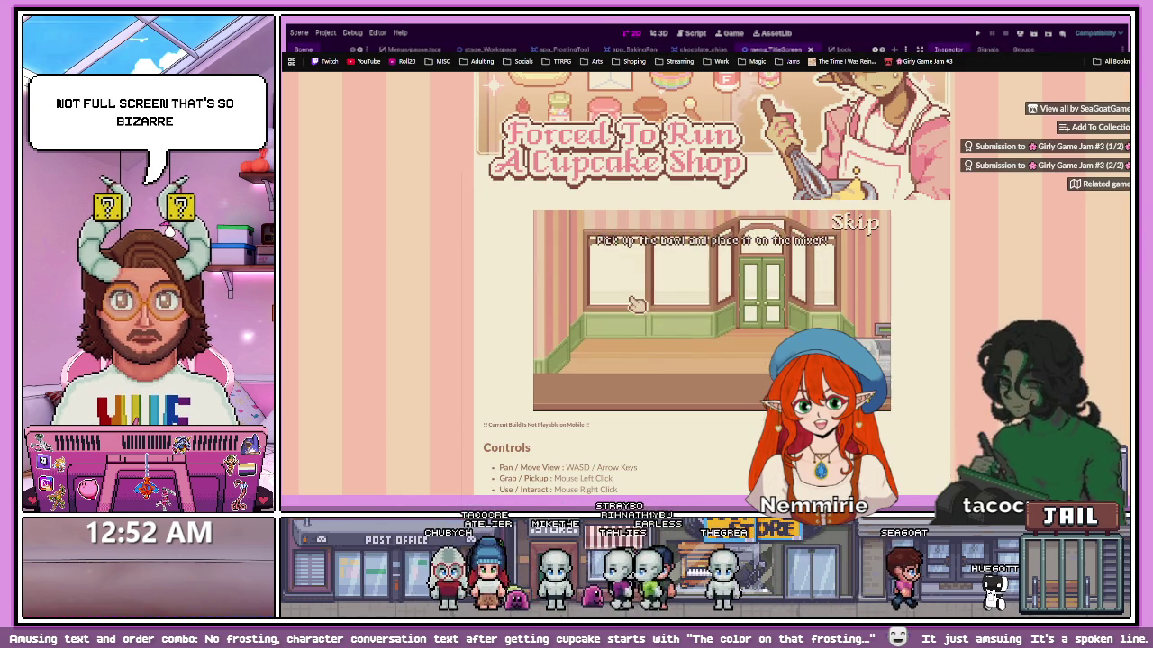
key(d)
key(a)
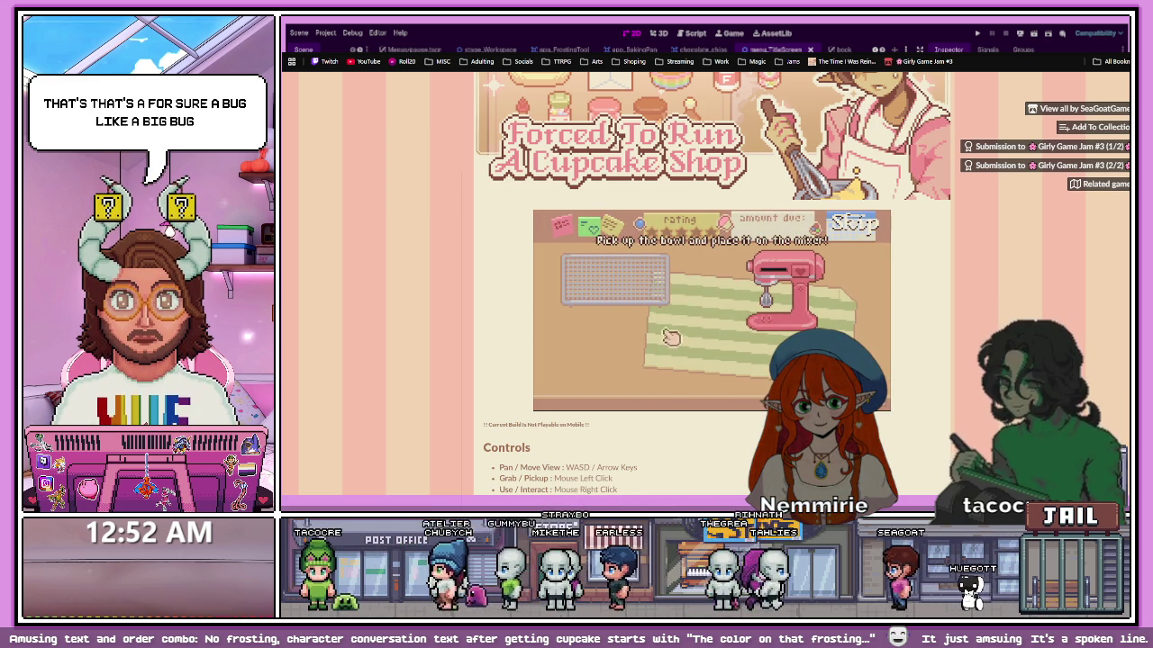
drag(774, 297, 617, 297)
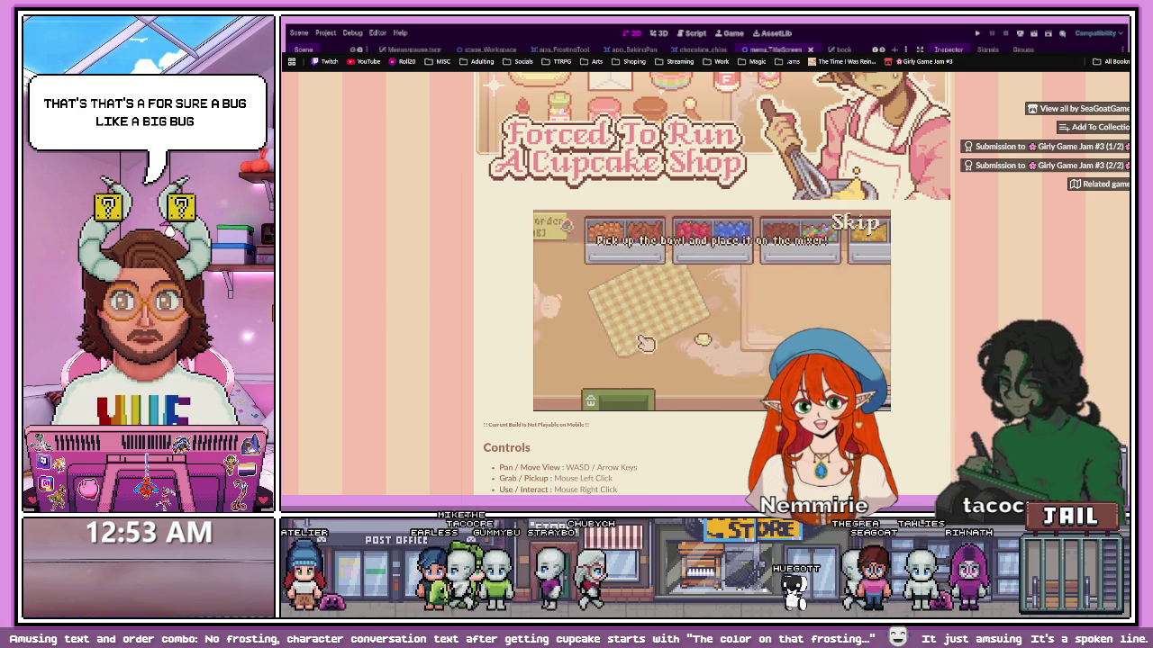
- Pan past the ingredient bins and recipe book back to the pink mixer, then skip the tutorial
key(d)
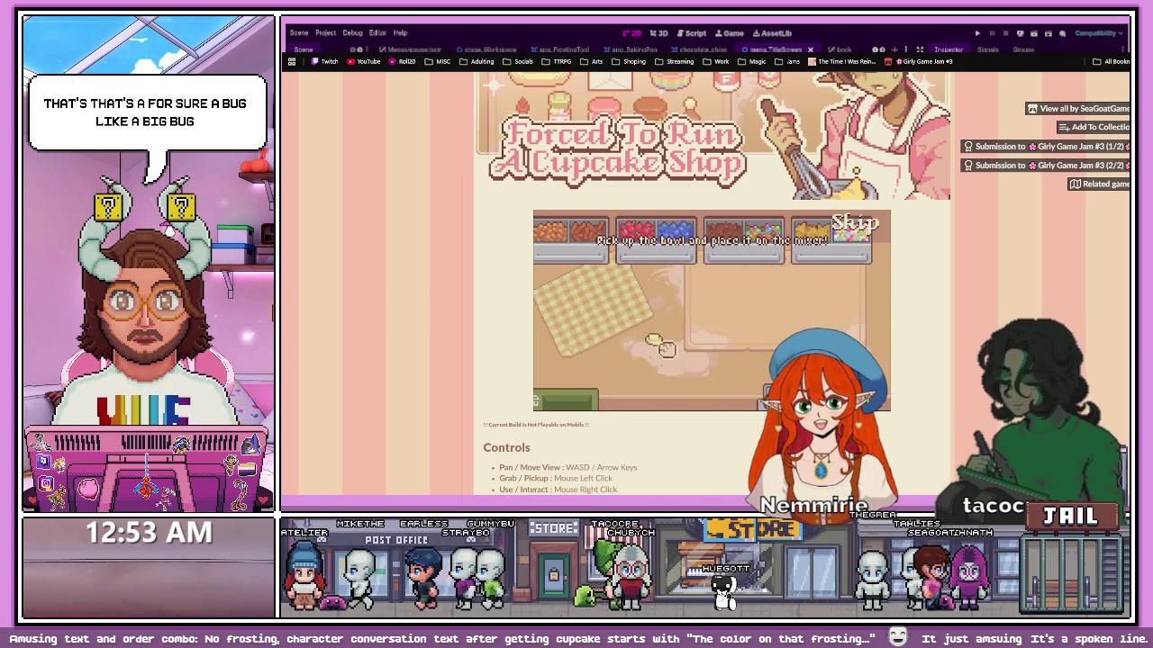
key(a)
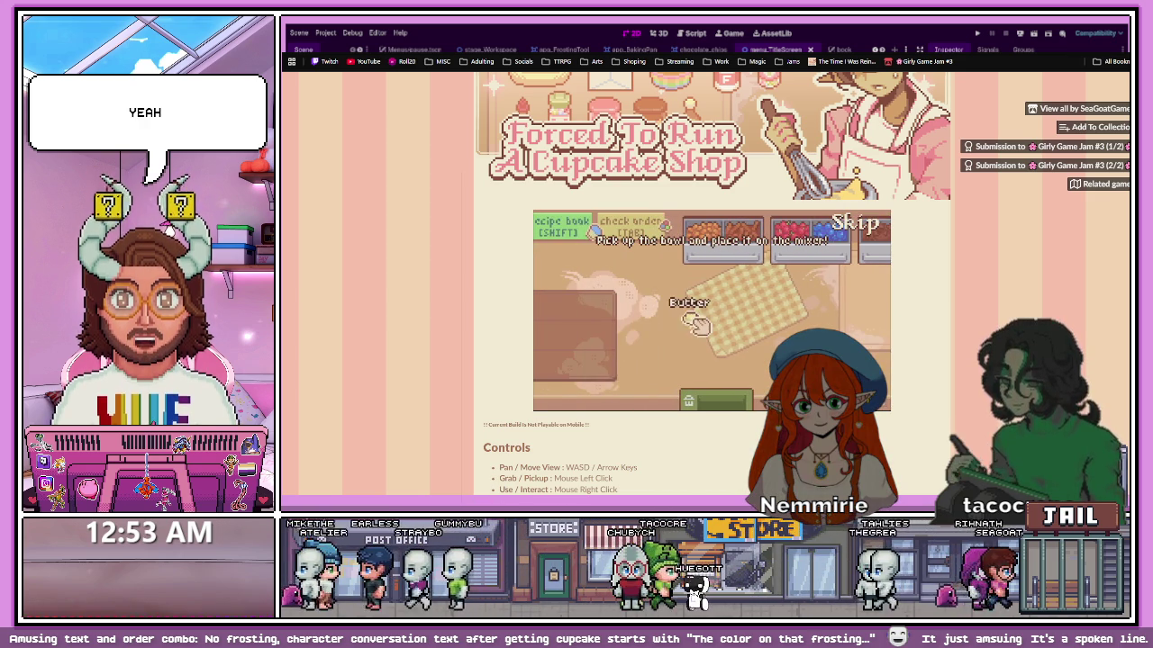
key(d)
key(d)
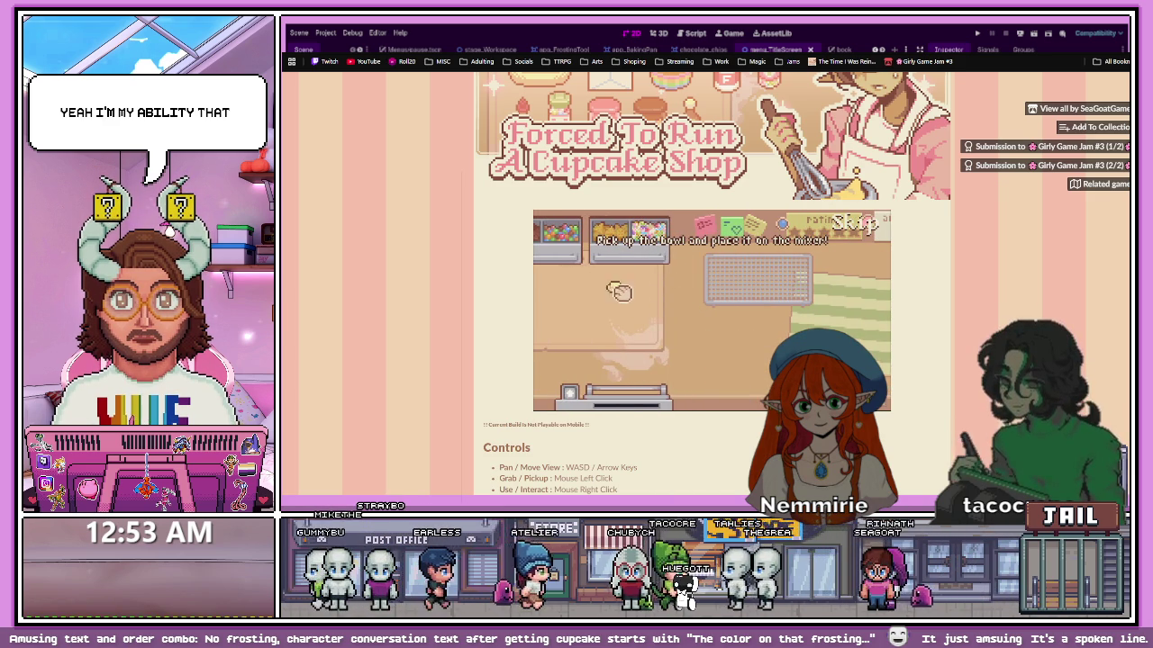
key(d)
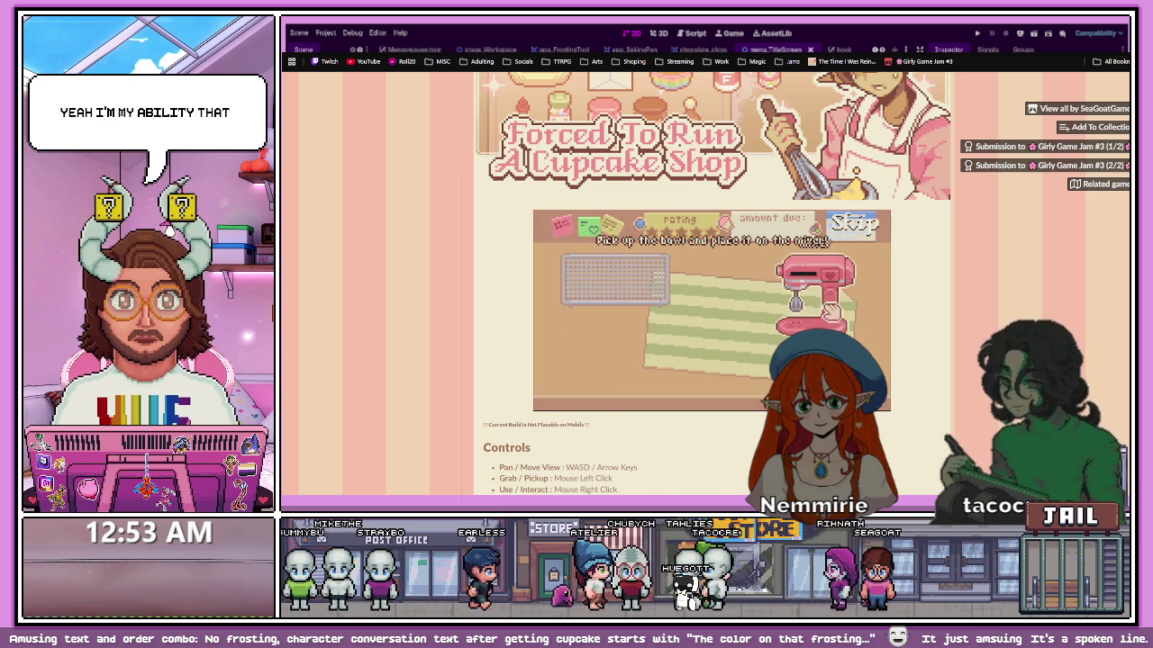
click(854, 223)
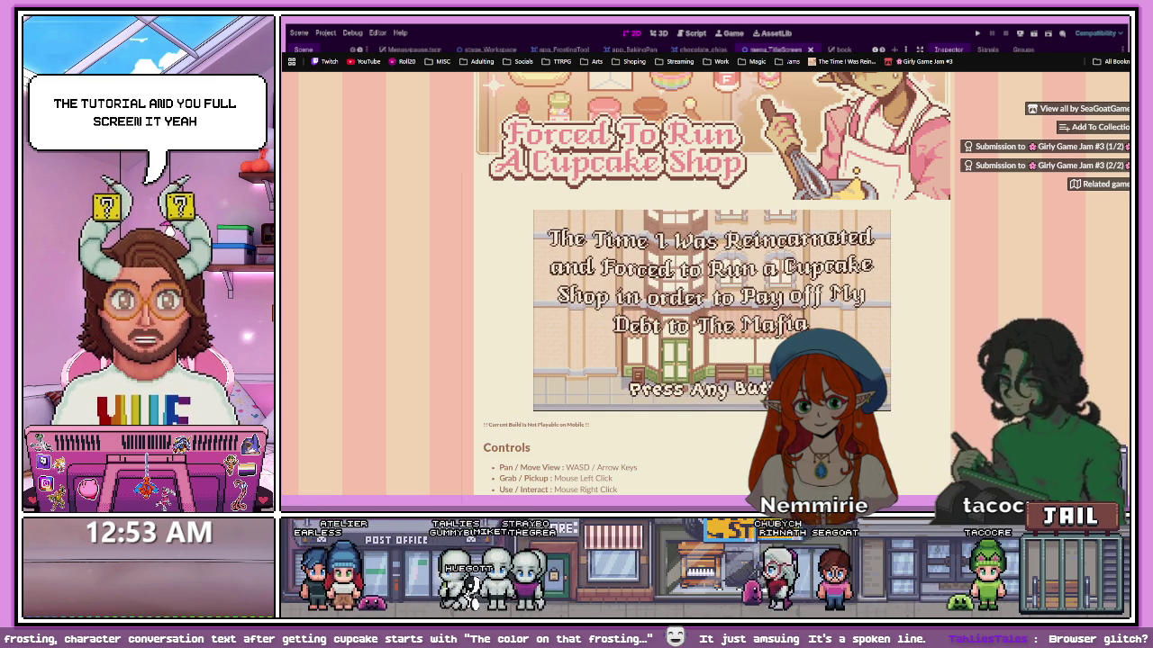
- Start a new game with the tutorial and complete the WASD movement lesson
key(Return)
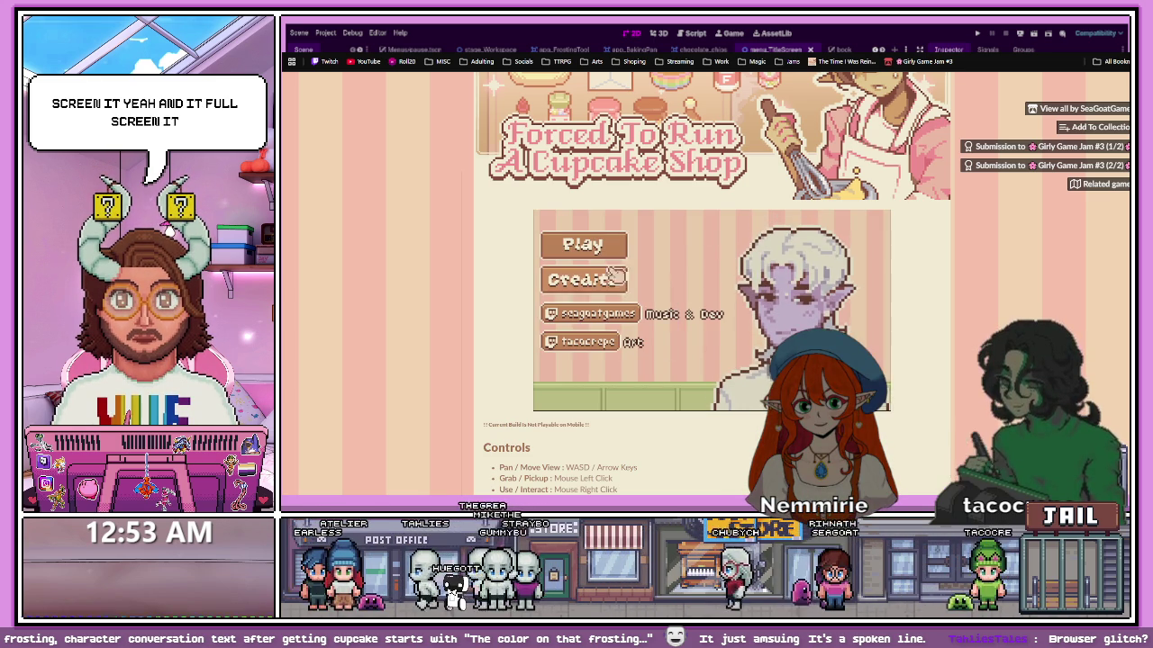
key(Return)
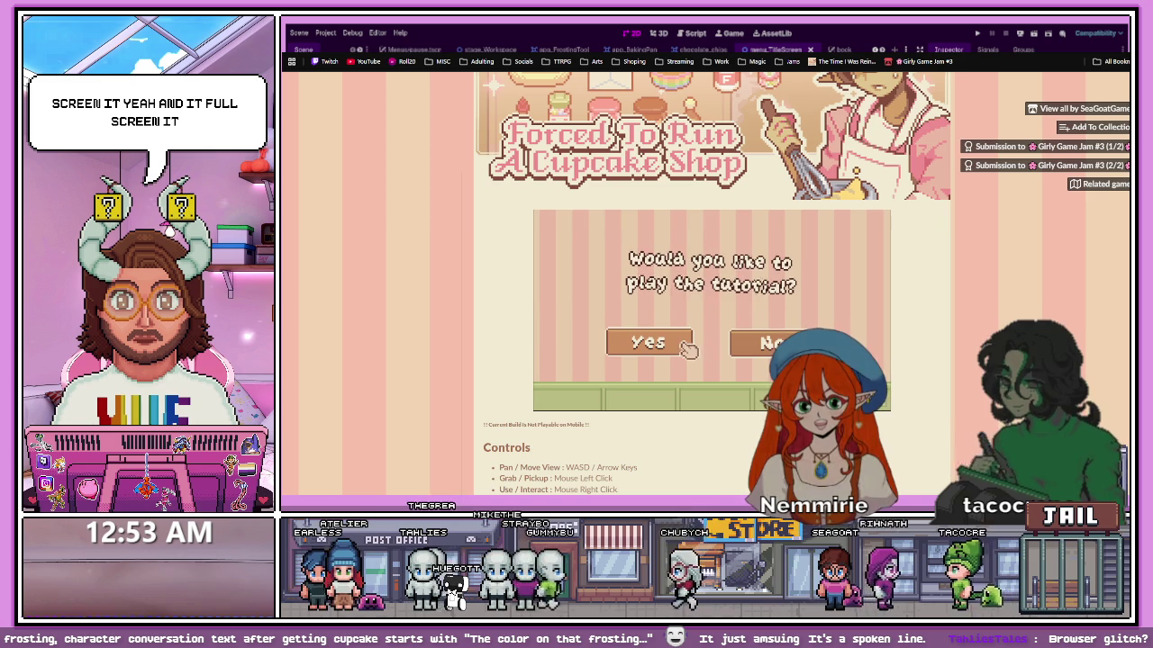
key(Return)
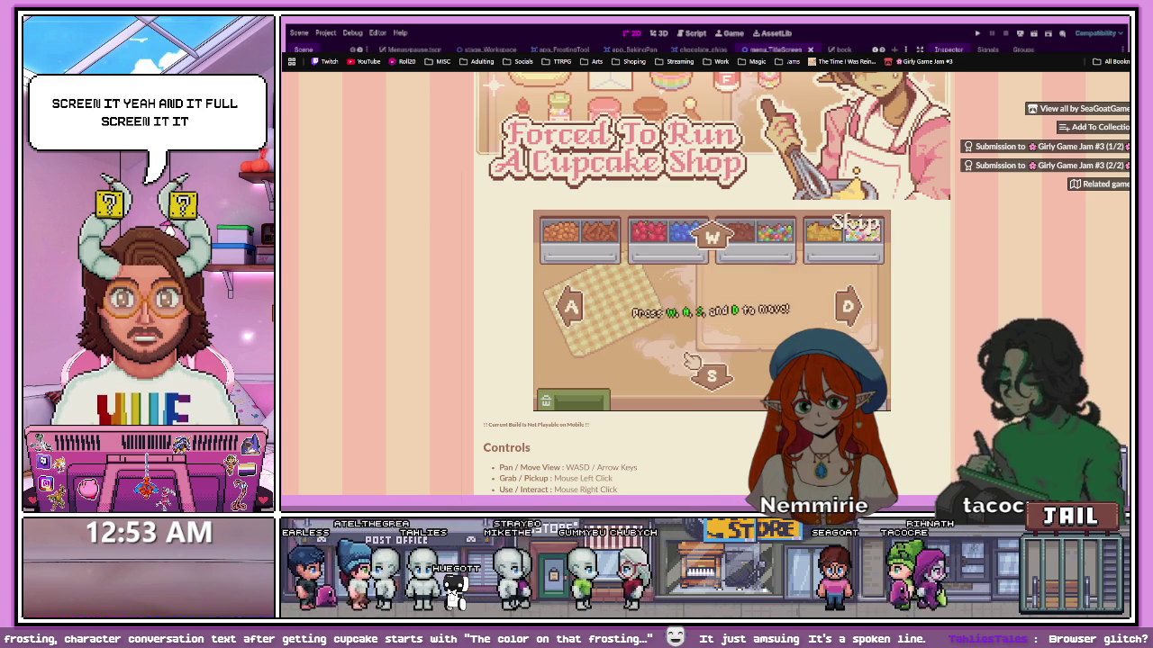
key(w)
key(a)
key(s)
key(d)
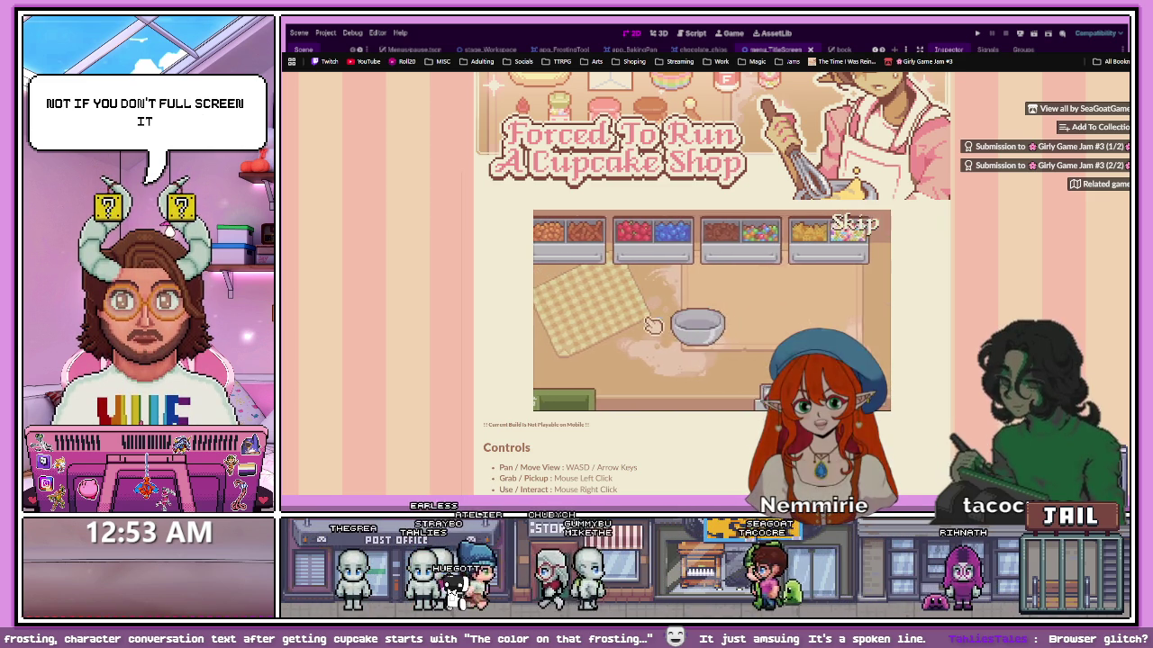
- Set the mixing bowl on the counter and put butter from the tub into it
click(714, 338)
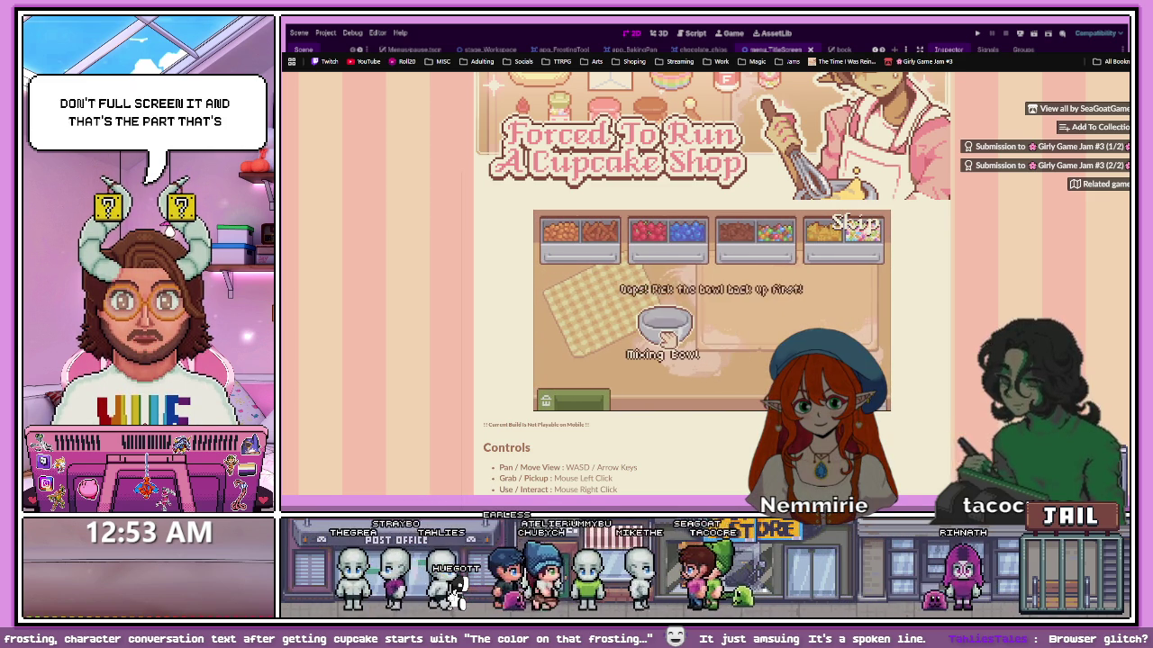
click(744, 370)
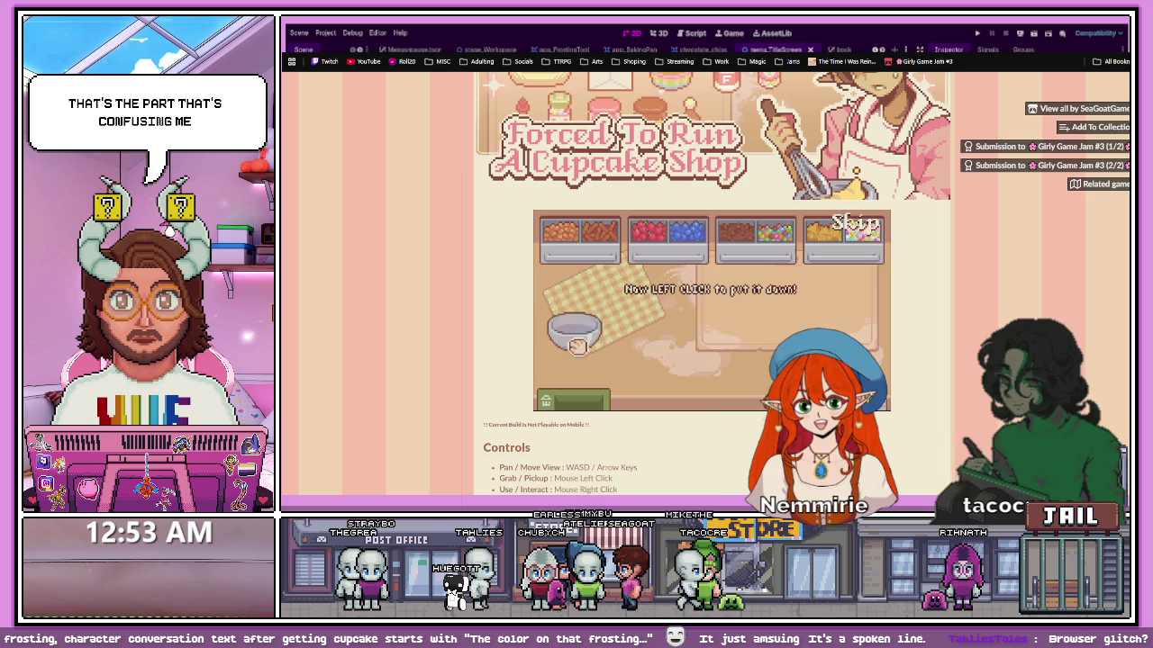
click(665, 378)
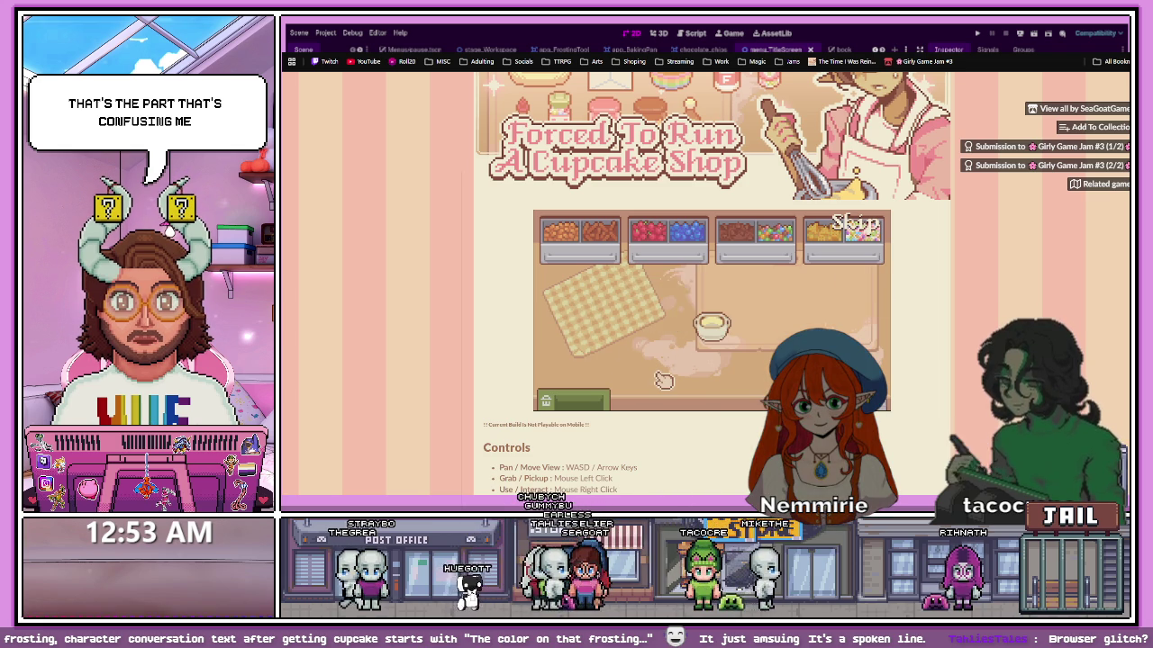
right_click(715, 331)
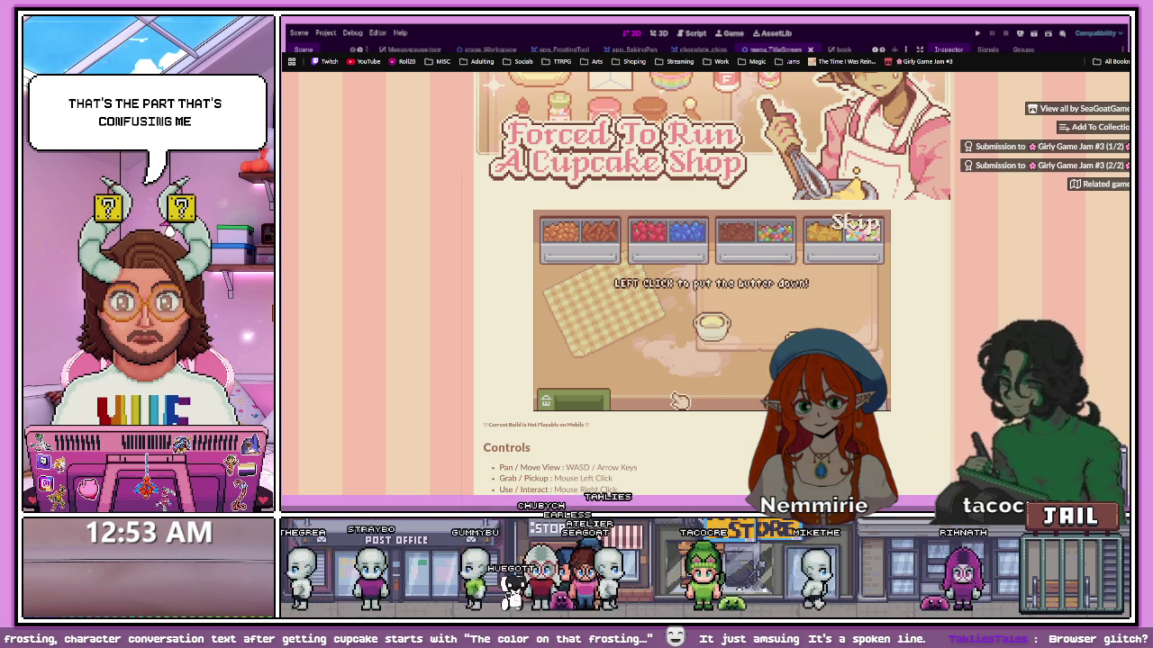
click(684, 376)
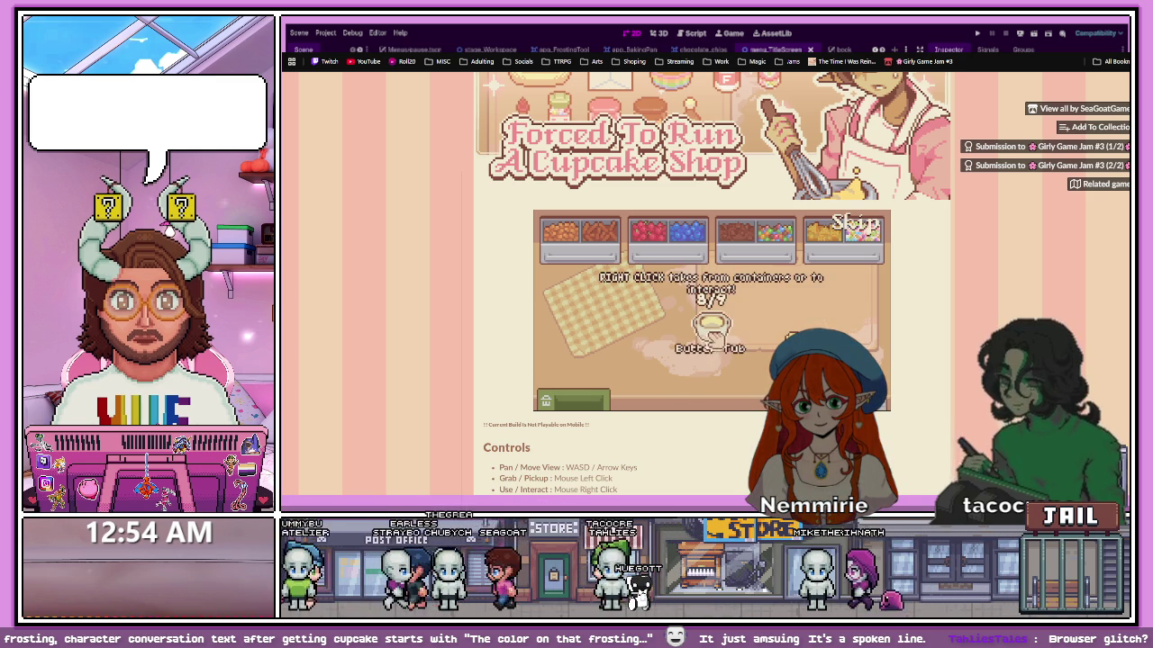
- Add egg yolk, flour and milk to the mixing bowl
click(693, 365)
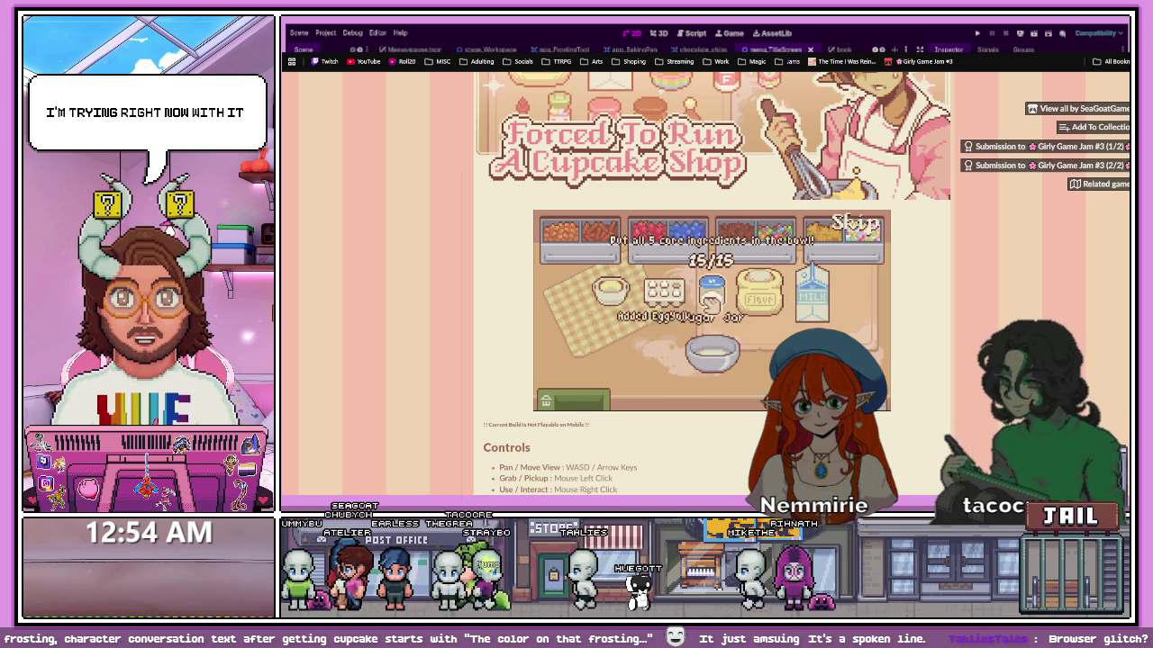
click(759, 297)
click(749, 349)
click(811, 293)
click(713, 351)
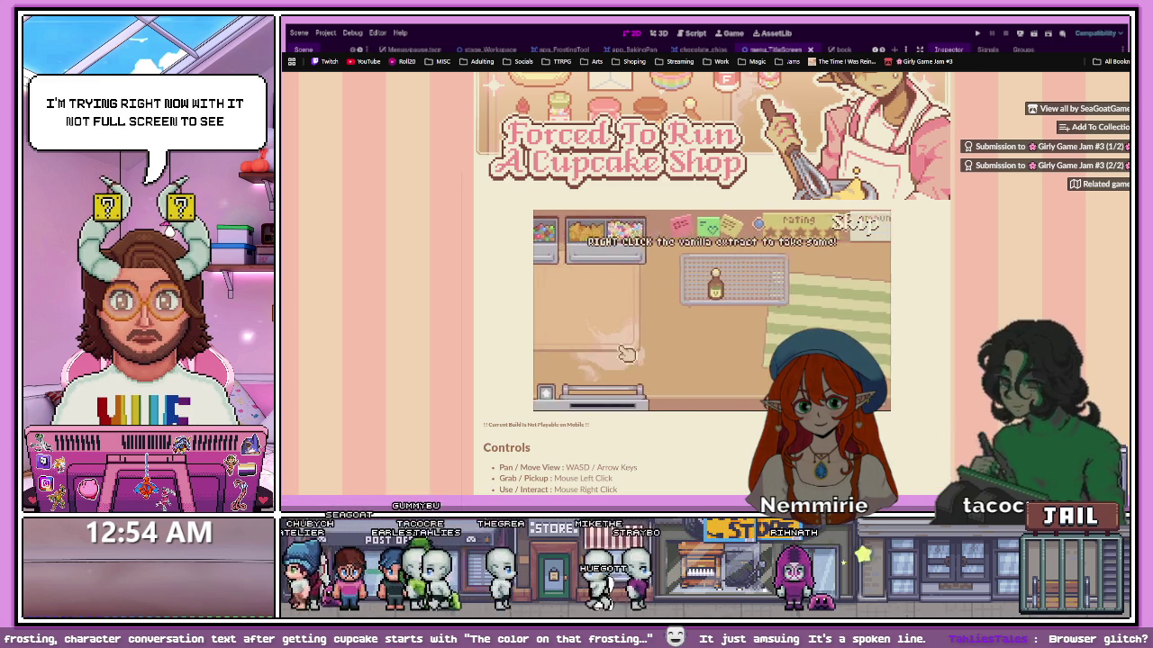
- Drop vanilla extract into the bowl, then pan the kitchen back to the pink mixer
right_click(700, 283)
click(689, 354)
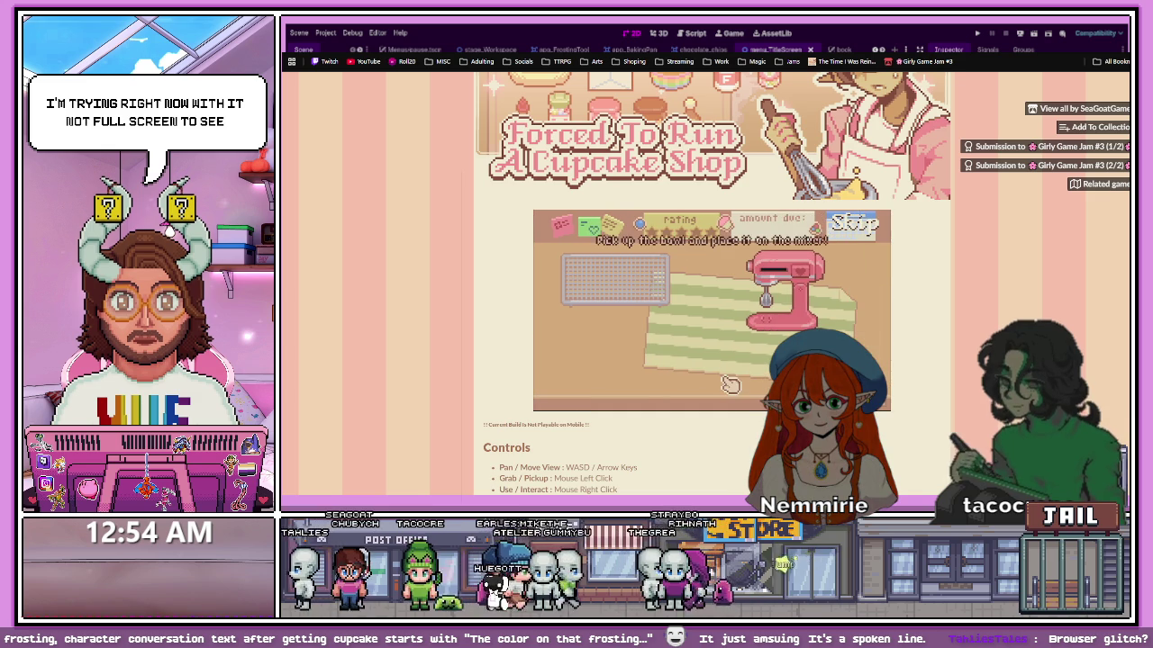
key(a)
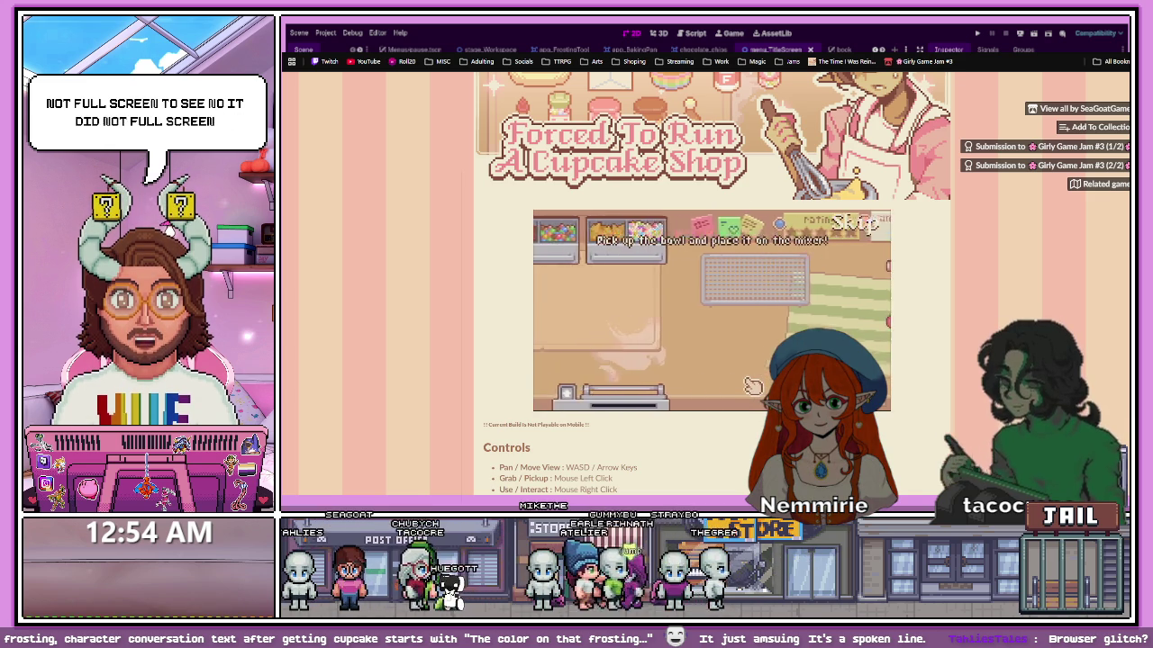
key(a)
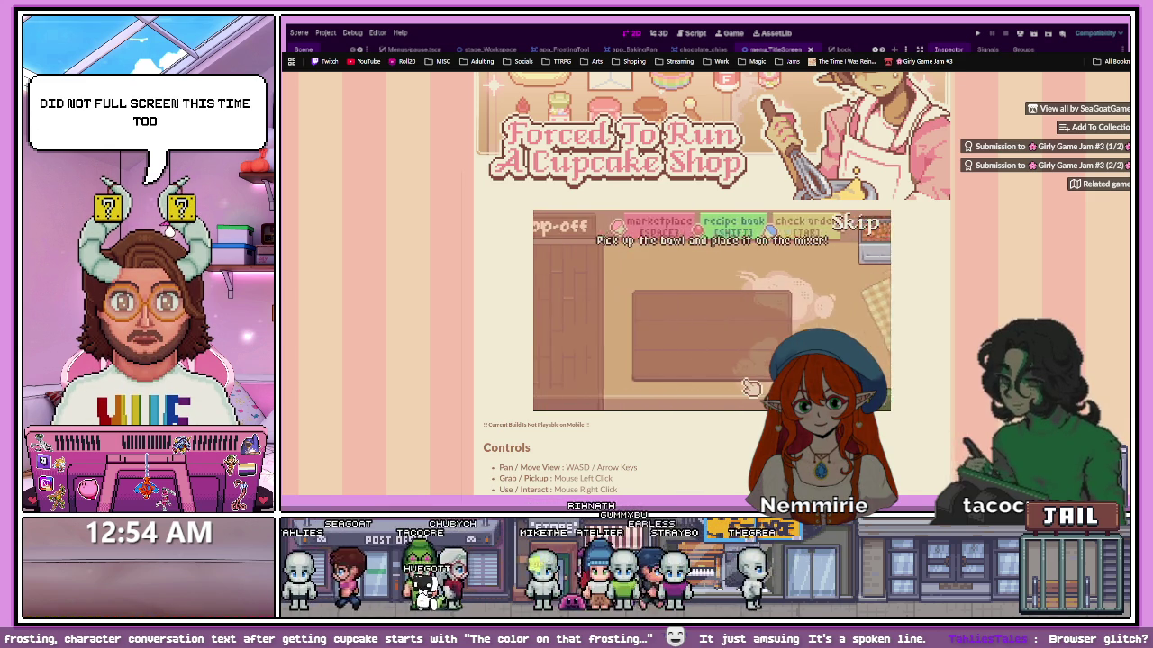
key(d)
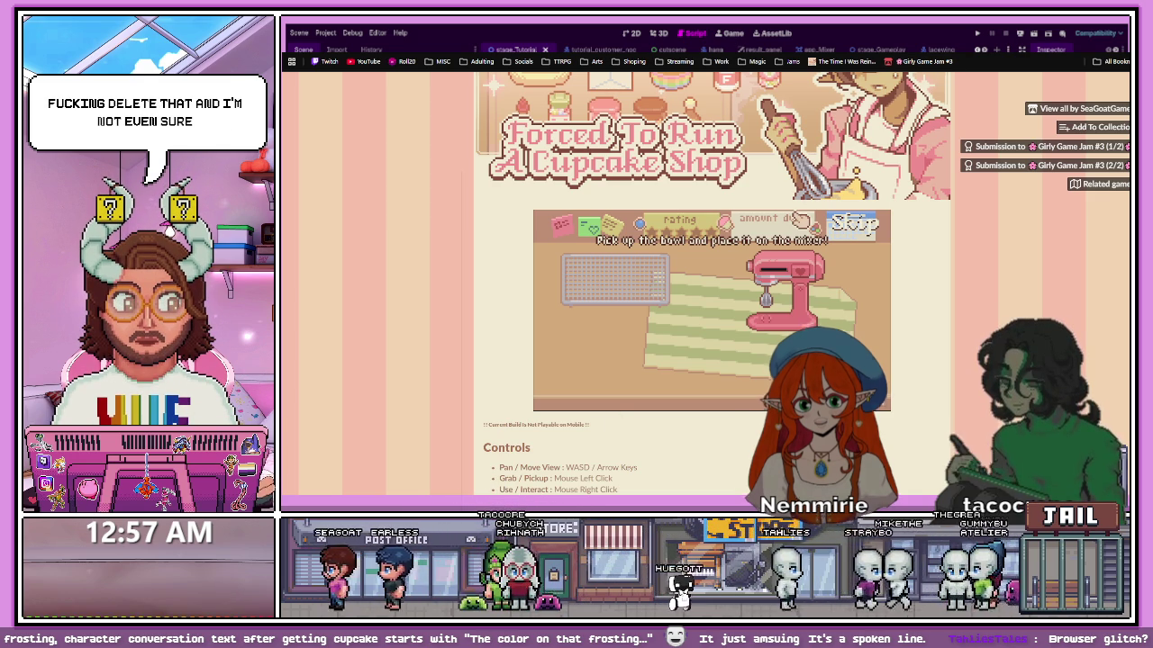
key(alt+Tab)
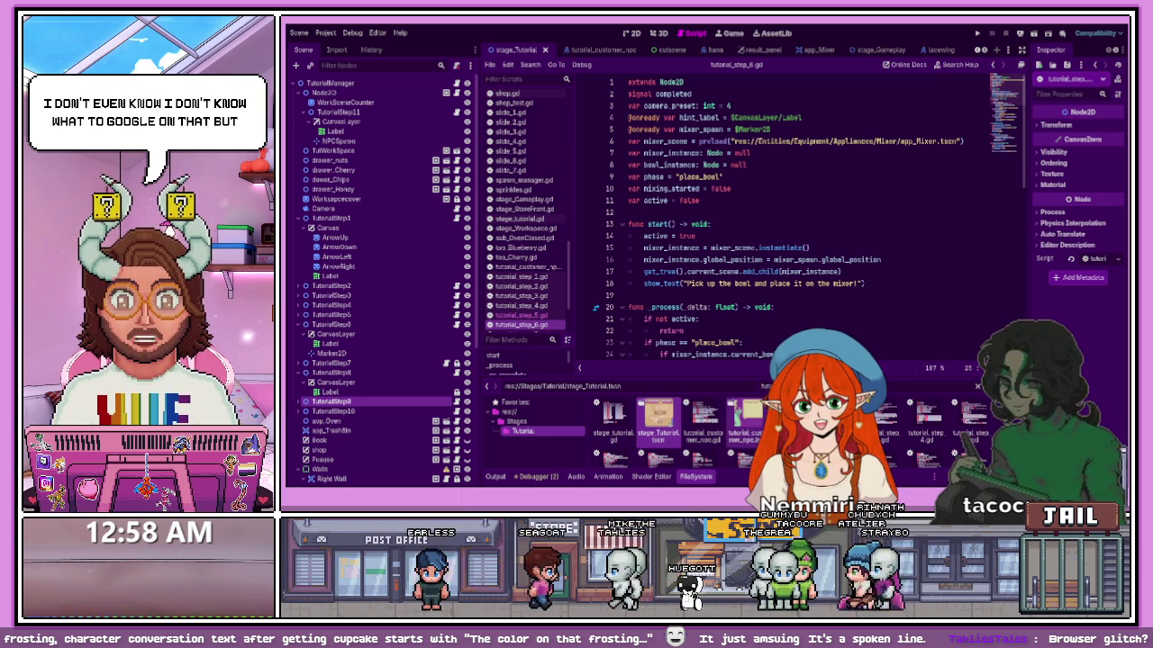
- Inspect line 17 of tutorial_step_6.gd, where the mixer is added, then move to the Gershwin scene
click(734, 271)
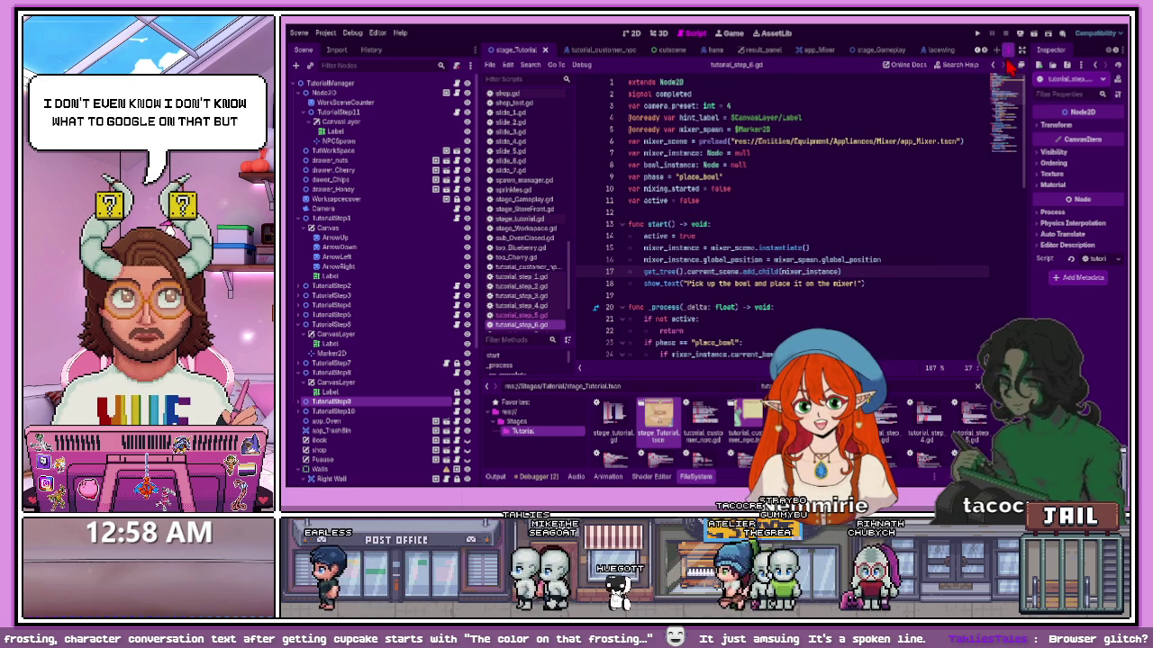
key(ctrl+shift+Tab)
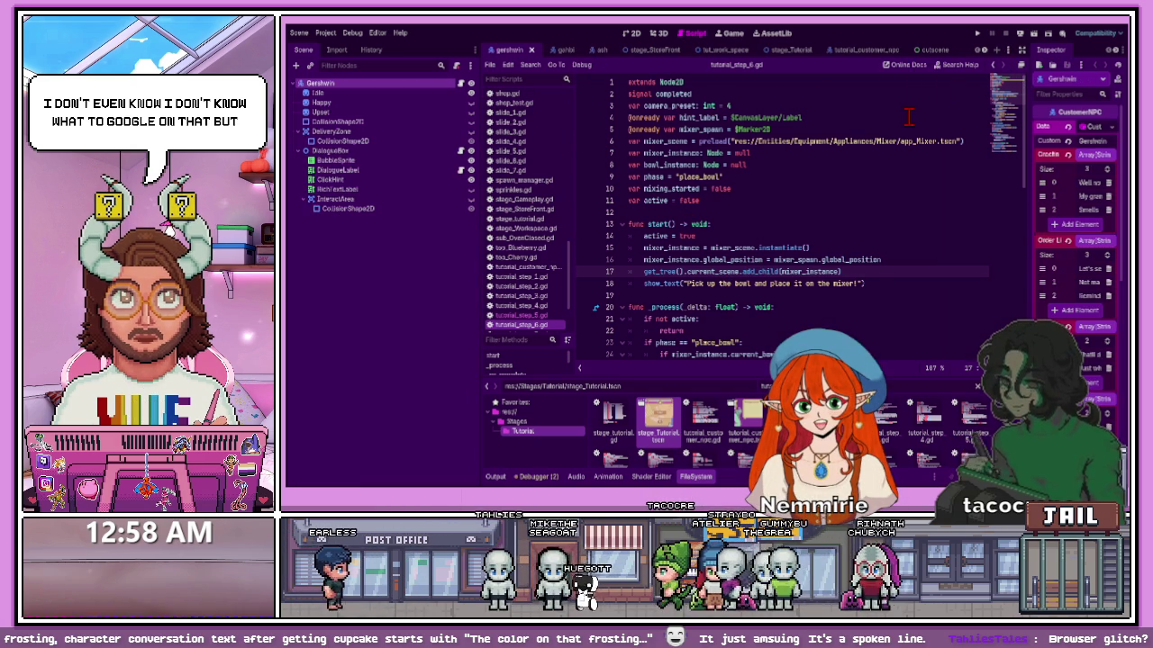
- Show the Gershwin character sprite and its dialogue bubble in the 2D editor
key(ctrl+F1)
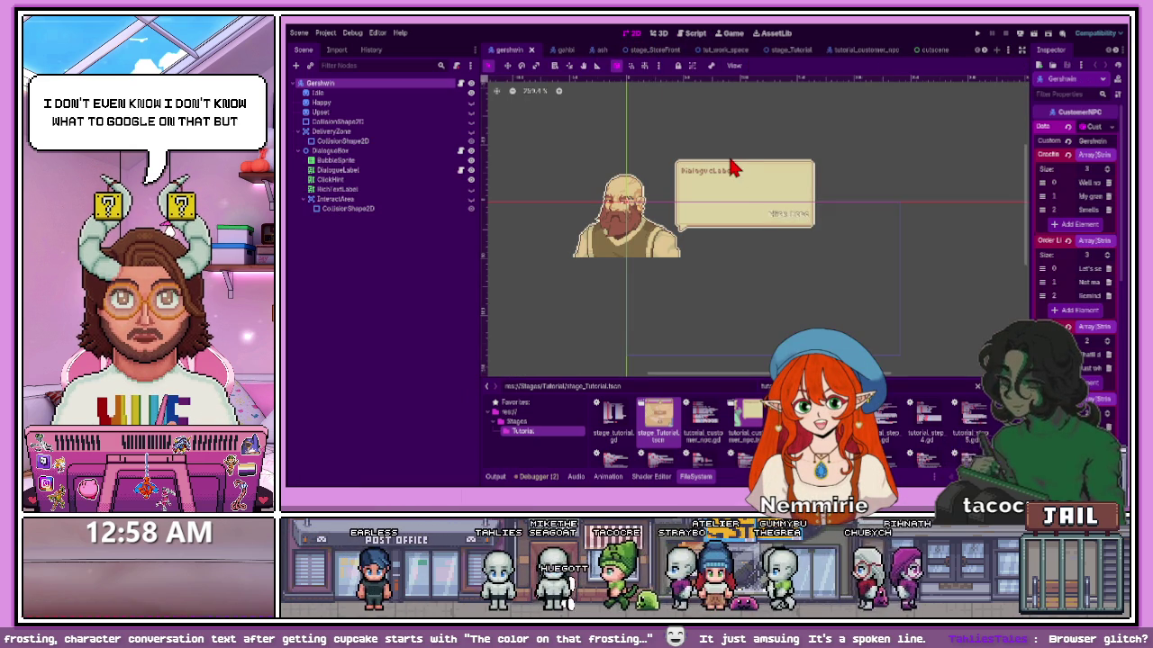